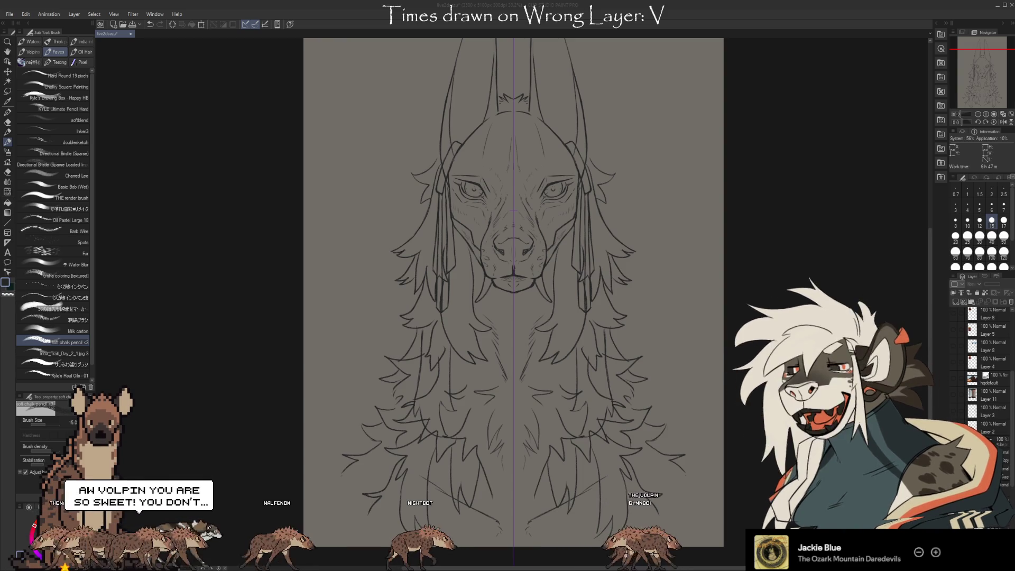
Paste the rug photo, enlarge it to nearly canvas width, and straighten and centre it over the sketch.
{"action": "scroll", "coordinate": [529, 265], "scroll_direction": "down", "scroll_amount": 2}
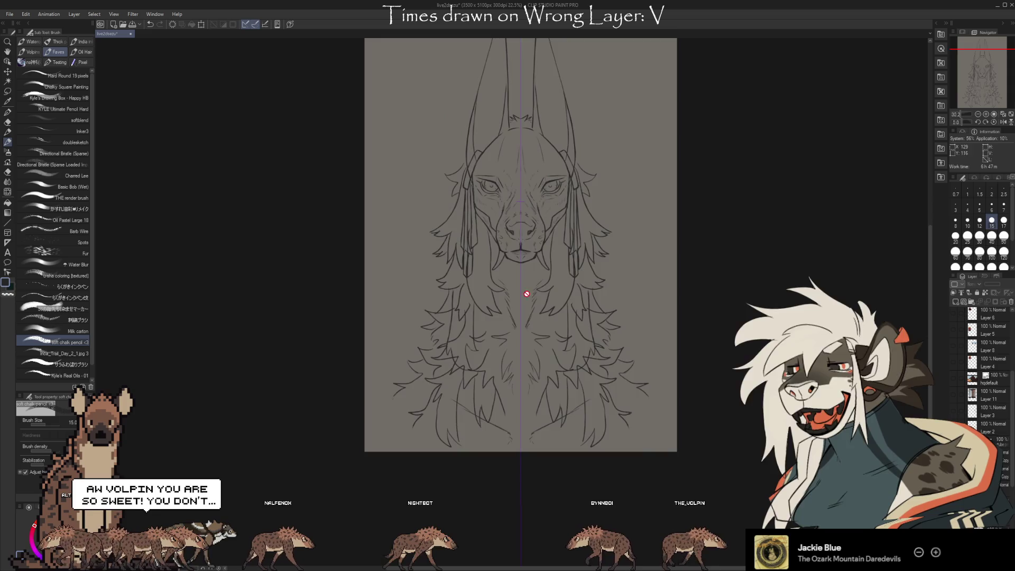
{"action": "scroll", "coordinate": [529, 265], "scroll_direction": "down", "scroll_amount": 2}
{"action": "scroll", "coordinate": [525, 265], "scroll_direction": "up", "scroll_amount": 1}
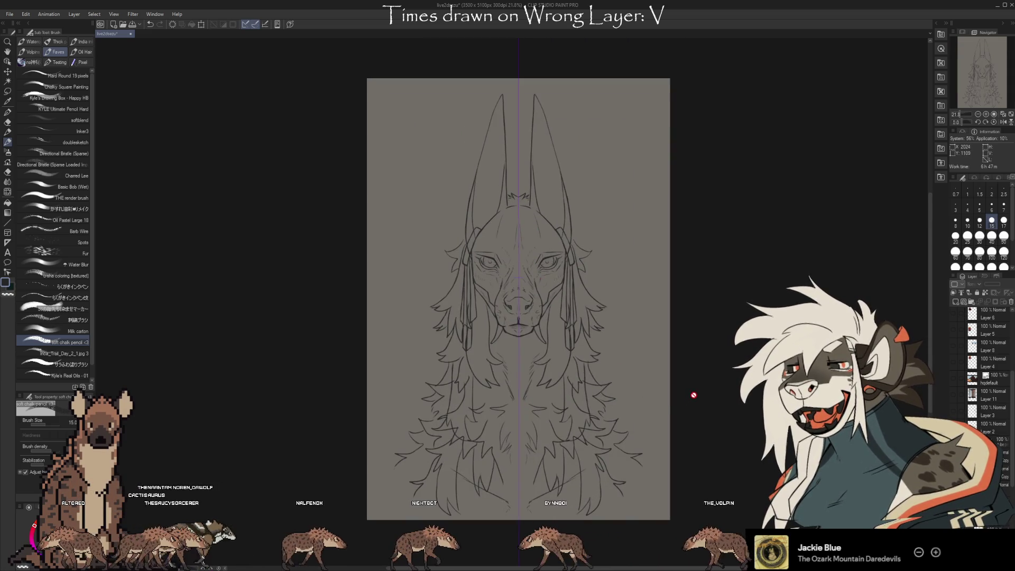
{"action": "key", "text": "ctrl+v"}
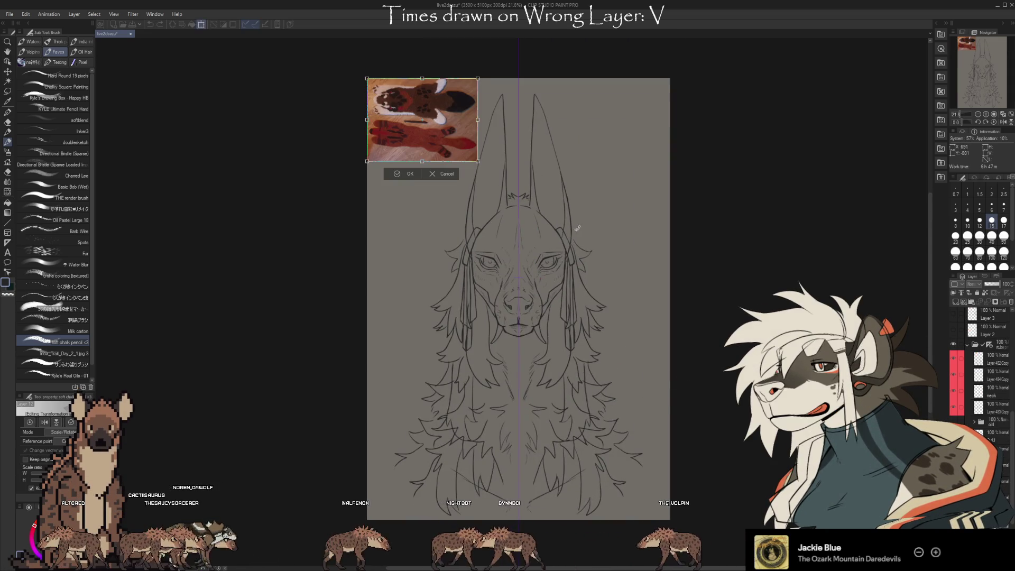
{"action": "mouse_move", "coordinate": [478, 161]}
{"action": "left_mouse_down"}
{"action": "mouse_move", "coordinate": [613, 272]}
{"action": "mouse_move", "coordinate": [666, 404]}
{"action": "mouse_move", "coordinate": [471, 446]}
{"action": "mouse_move", "coordinate": [335, 410]}
{"action": "left_mouse_up"}
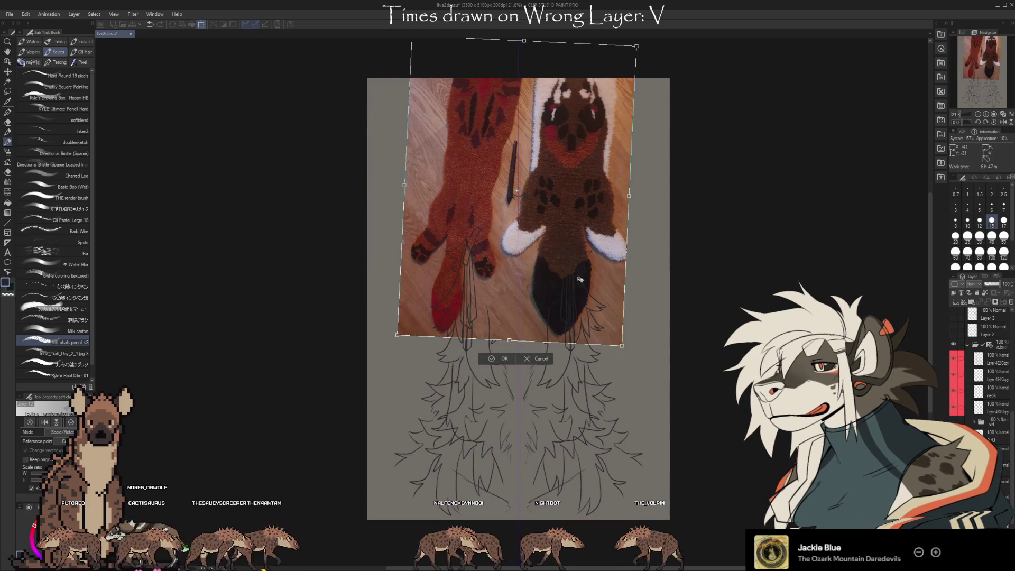
{"action": "left_click_drag", "start_coordinate": [583, 292], "coordinate": [583, 397]}
{"action": "left_click_drag", "start_coordinate": [677, 389], "coordinate": [485, 447]}
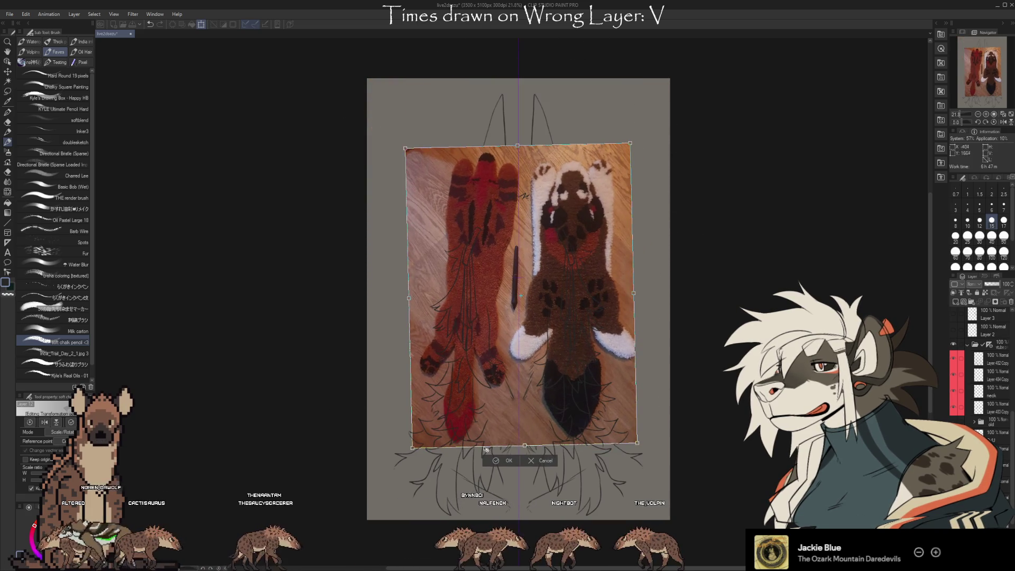
{"action": "key", "text": "Return"}
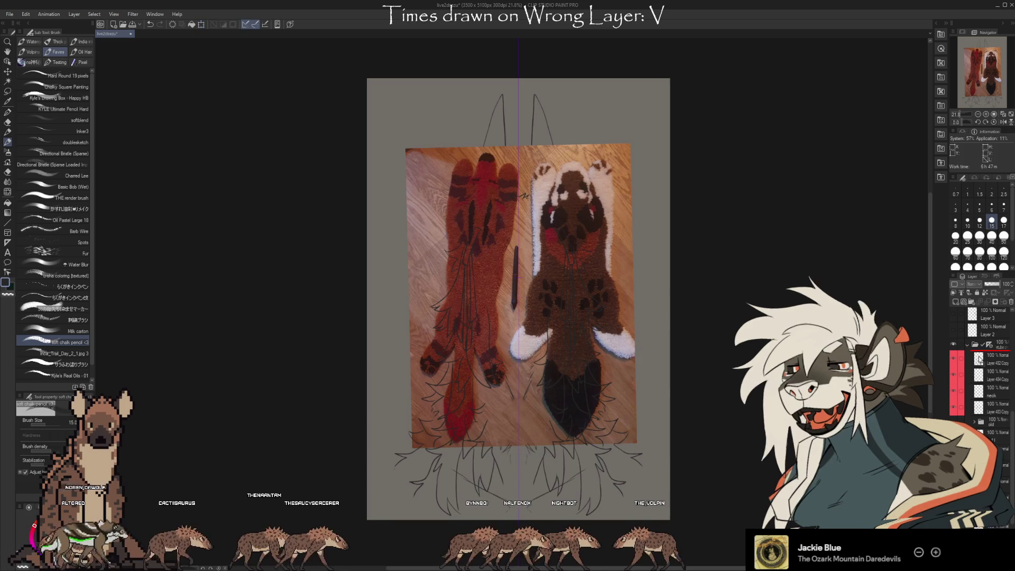
{"action": "scroll", "coordinate": [603, 297], "scroll_direction": "up", "scroll_amount": 3}
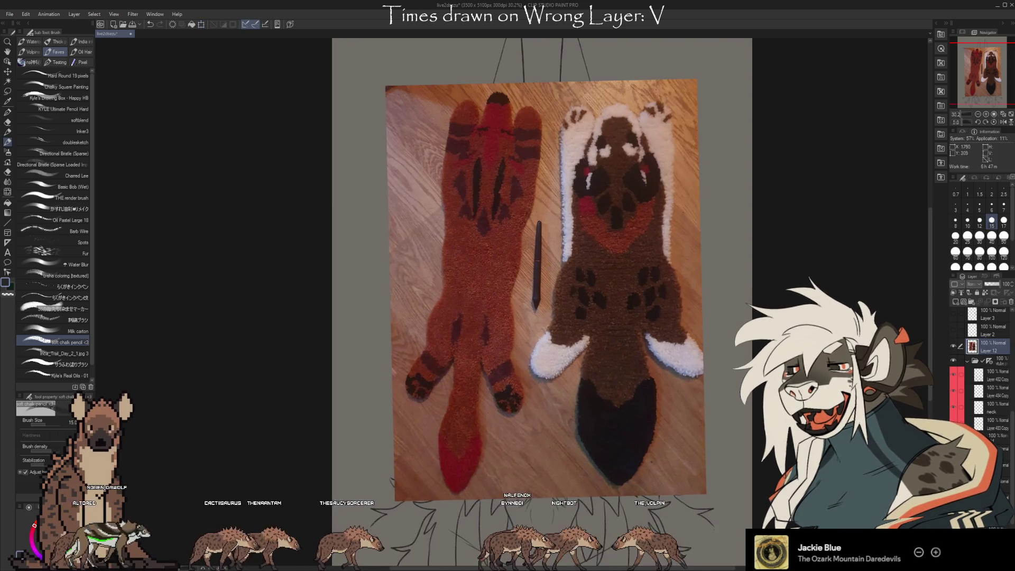
{"action": "scroll", "coordinate": [636, 221], "scroll_direction": "up", "scroll_amount": 1}
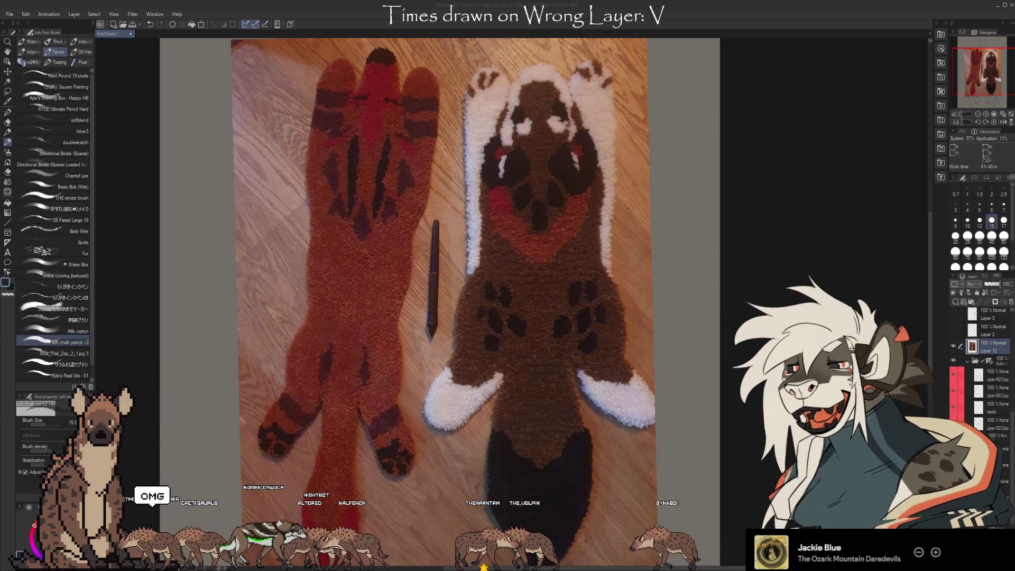
{"action": "scroll", "coordinate": [548, 167], "scroll_direction": "up", "scroll_amount": 5}
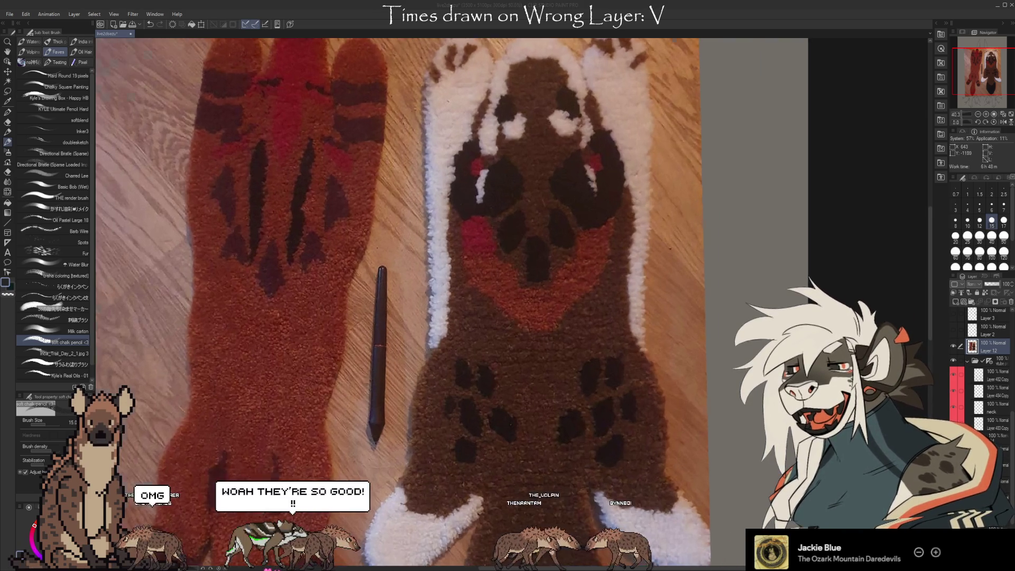
{"action": "scroll", "coordinate": [529, 386], "scroll_direction": "down", "scroll_amount": 1}
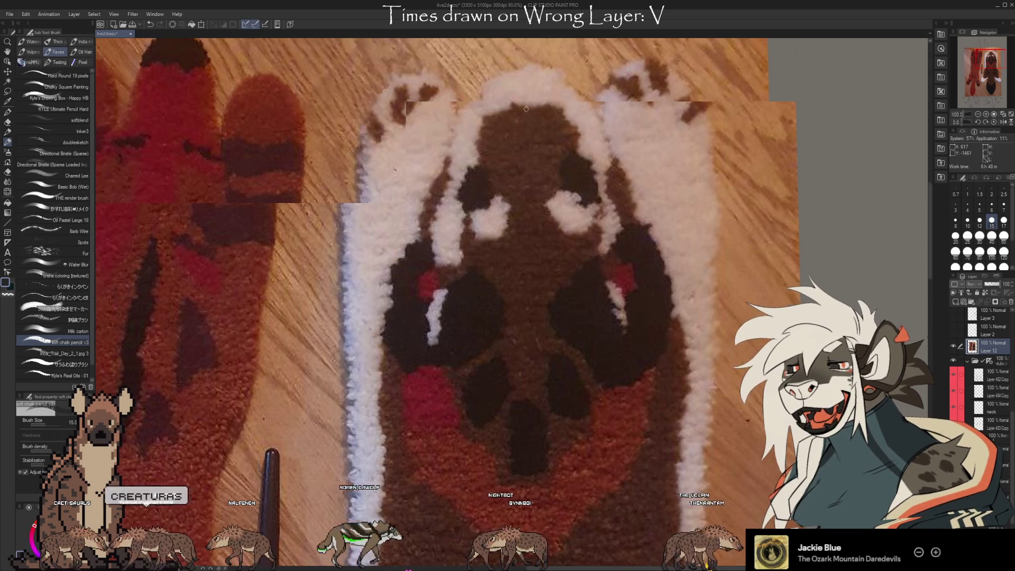
{"action": "scroll", "coordinate": [526, 109], "scroll_direction": "down", "scroll_amount": 4}
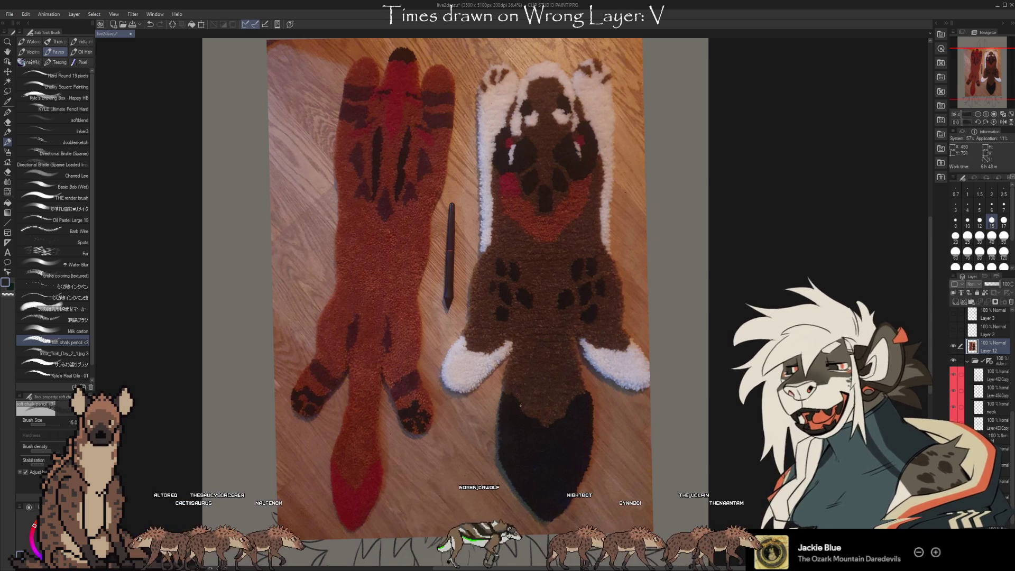
{"action": "scroll", "coordinate": [326, 467], "scroll_direction": "up", "scroll_amount": 6}
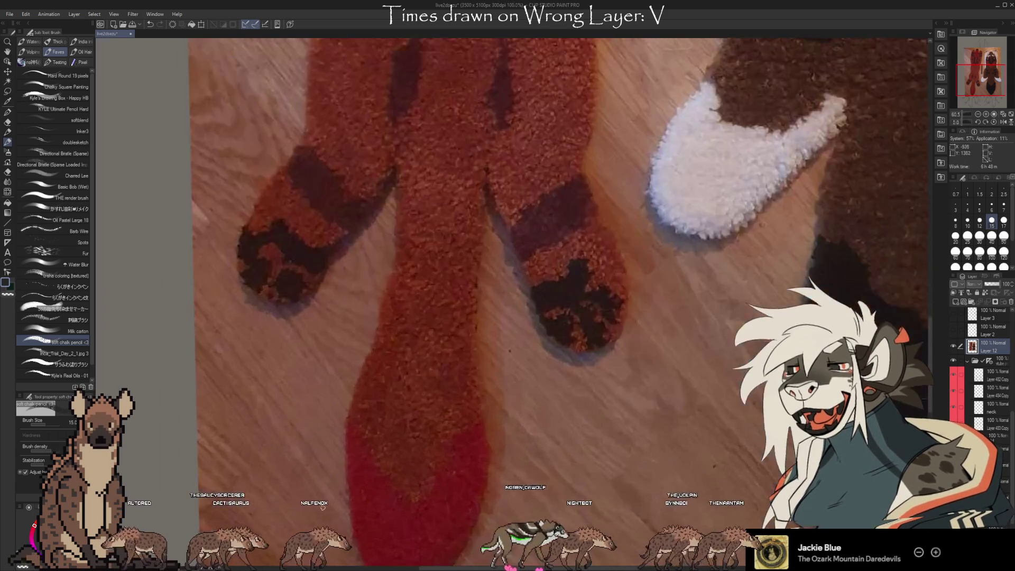
{"action": "scroll", "coordinate": [434, 395], "scroll_direction": "down", "scroll_amount": 3}
{"action": "scroll", "coordinate": [224, 218], "scroll_direction": "up", "scroll_amount": 4}
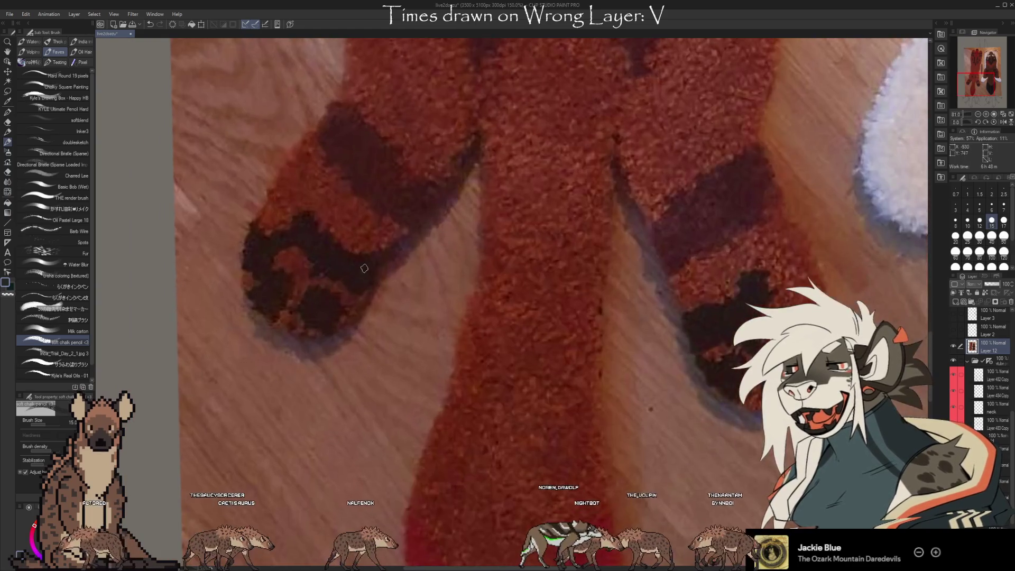
{"action": "scroll", "coordinate": [224, 217], "scroll_direction": "down", "scroll_amount": 6}
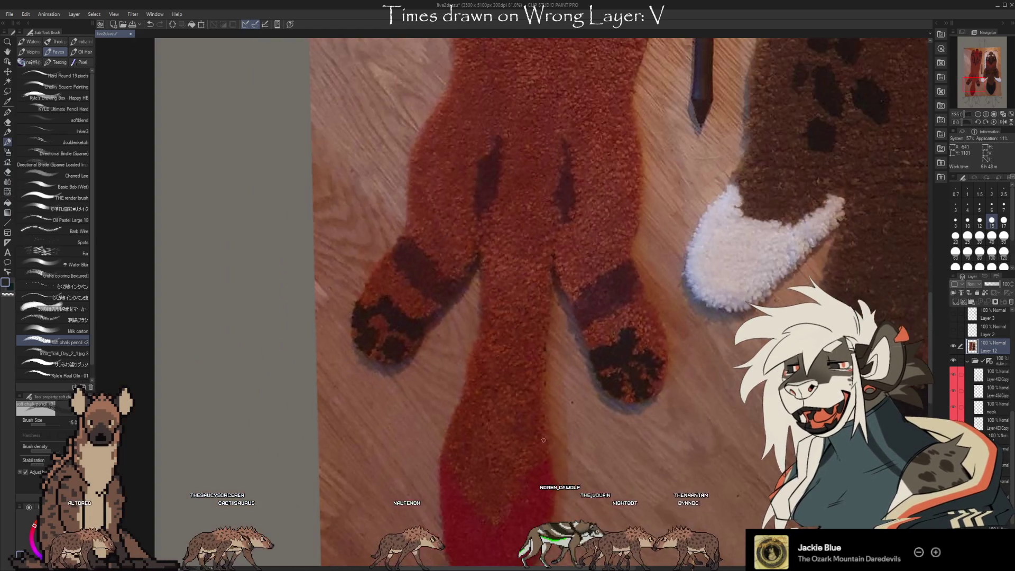
{"action": "scroll", "coordinate": [350, 305], "scroll_direction": "up", "scroll_amount": 7}
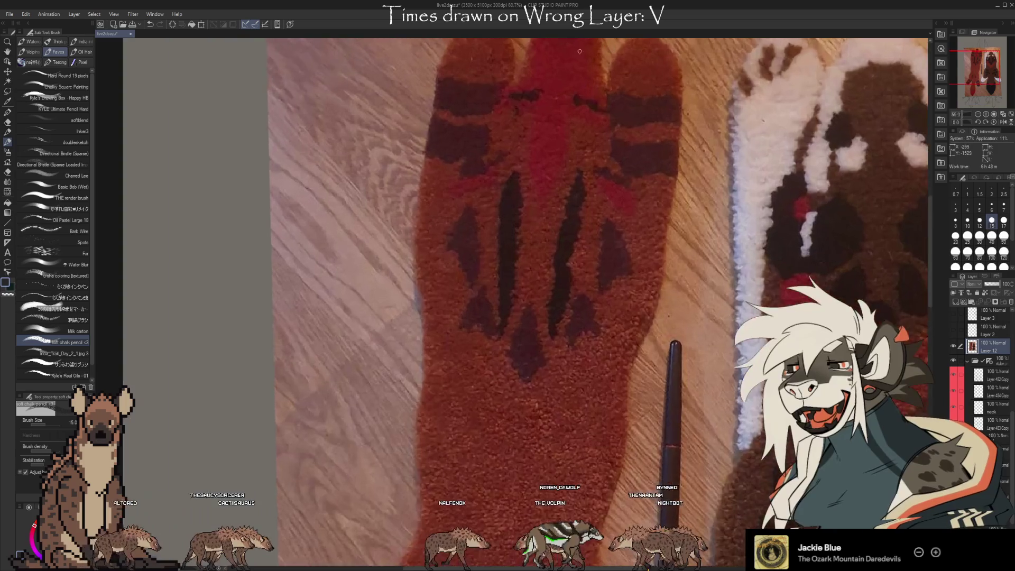
{"action": "scroll", "coordinate": [503, 305], "scroll_direction": "up", "scroll_amount": 2}
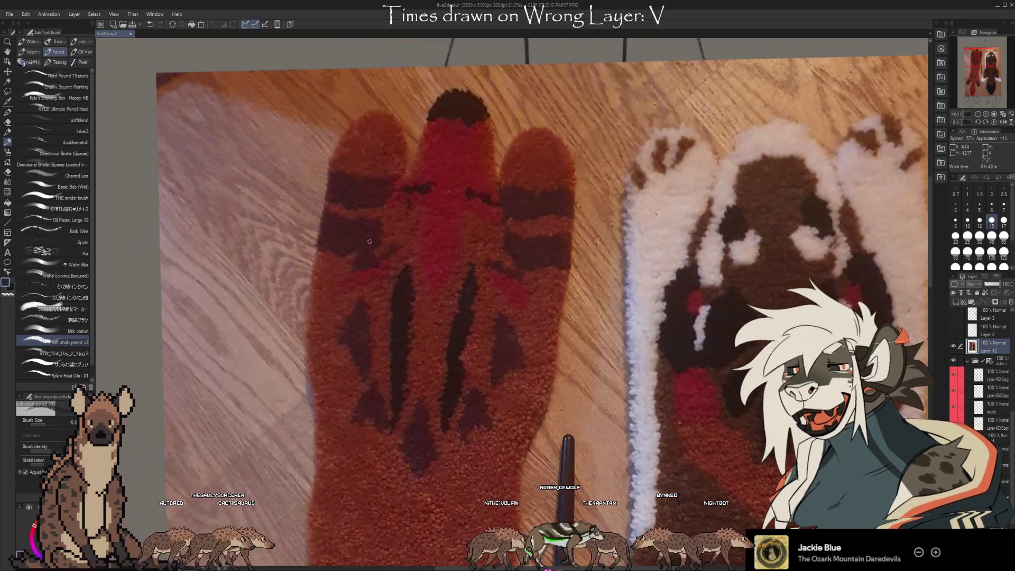
{"action": "scroll", "coordinate": [343, 392], "scroll_direction": "down", "scroll_amount": 5}
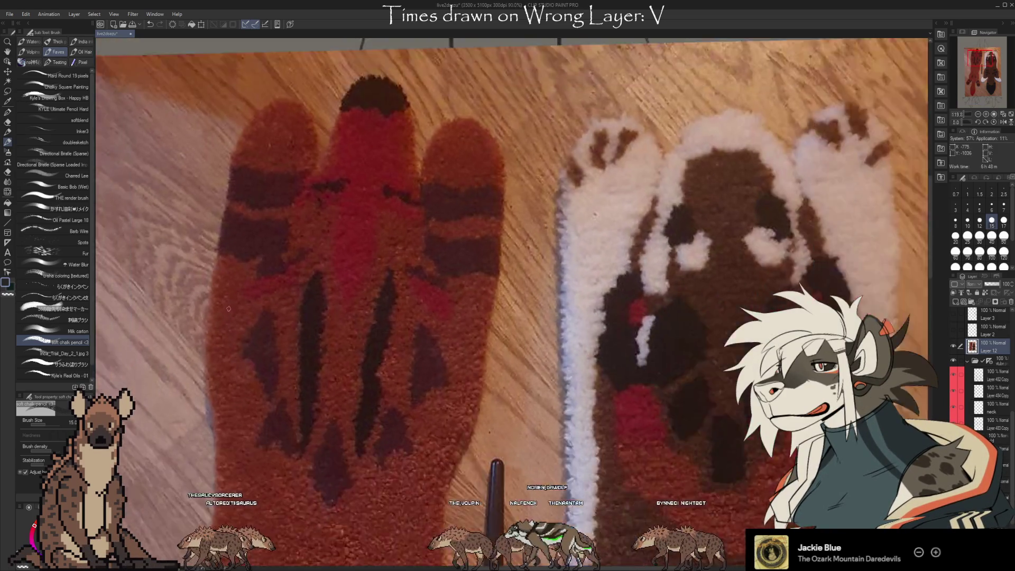
{"action": "scroll", "coordinate": [450, 396], "scroll_direction": "up", "scroll_amount": 2}
{"action": "scroll", "coordinate": [450, 396], "scroll_direction": "up", "scroll_amount": 2}
{"action": "scroll", "coordinate": [432, 140], "scroll_direction": "down", "scroll_amount": 2}
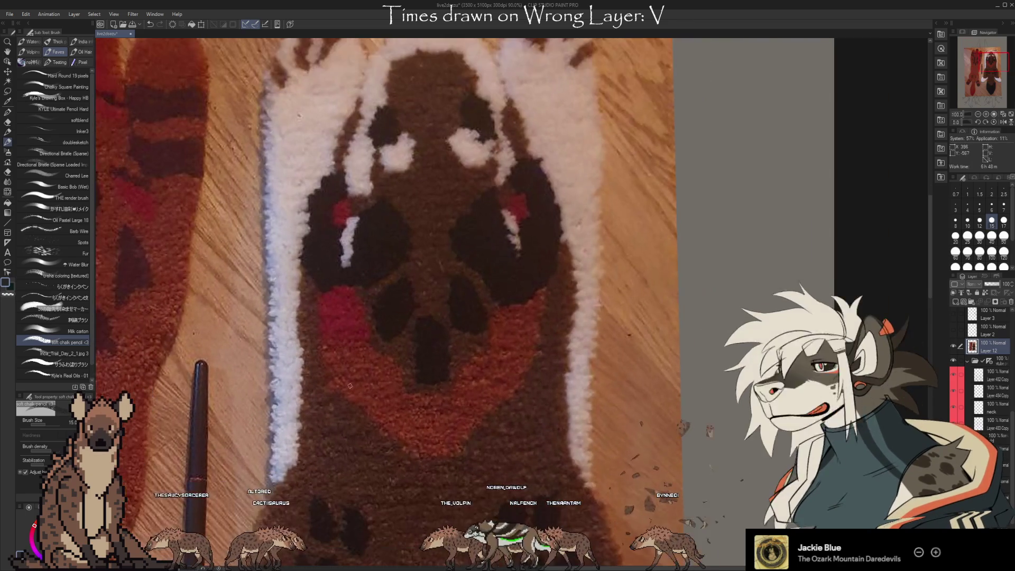
{"action": "scroll", "coordinate": [431, 140], "scroll_direction": "down", "scroll_amount": 3}
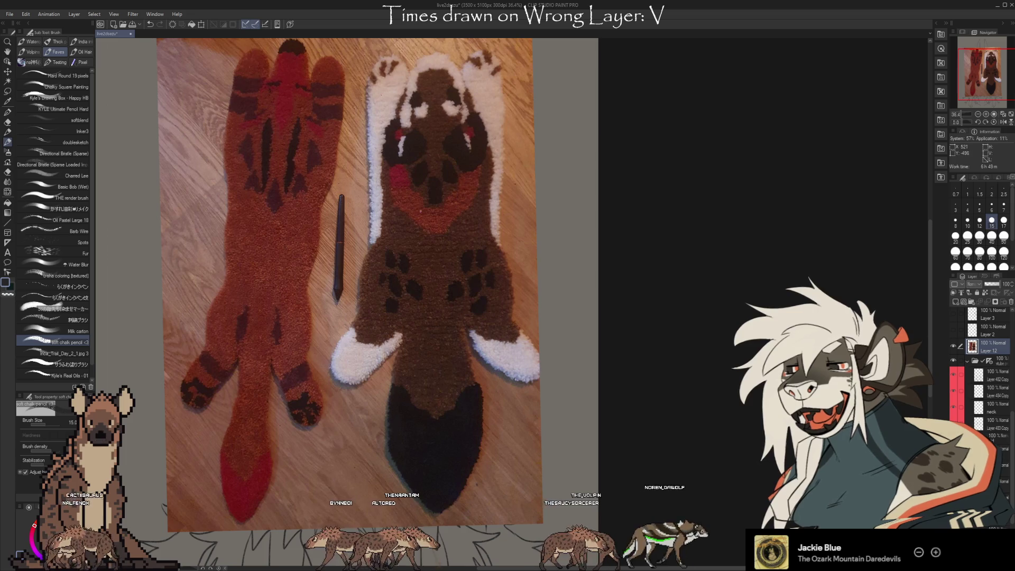
{"action": "scroll", "coordinate": [437, 93], "scroll_direction": "up", "scroll_amount": 6}
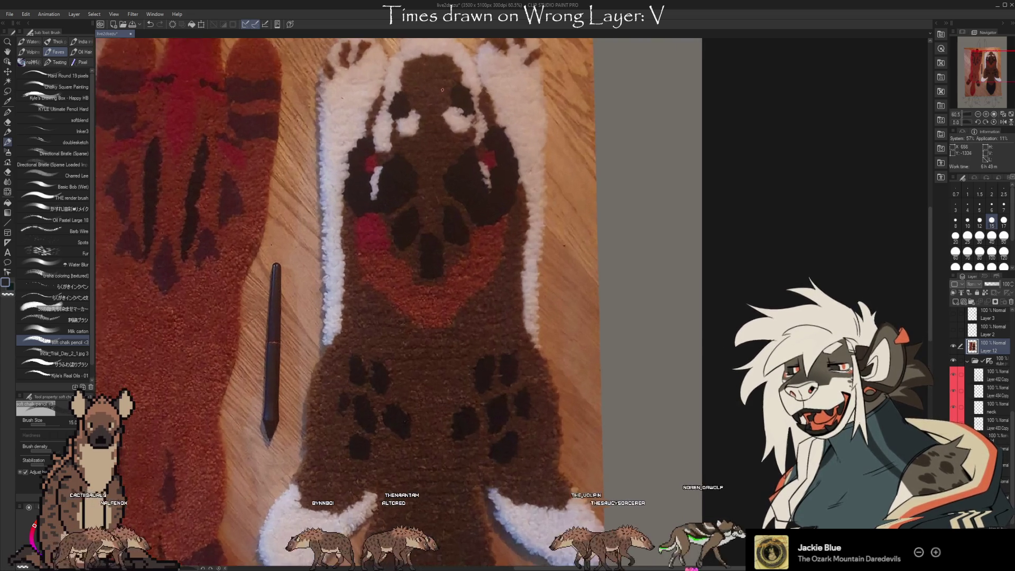
{"action": "scroll", "coordinate": [278, 411], "scroll_direction": "down", "scroll_amount": 2}
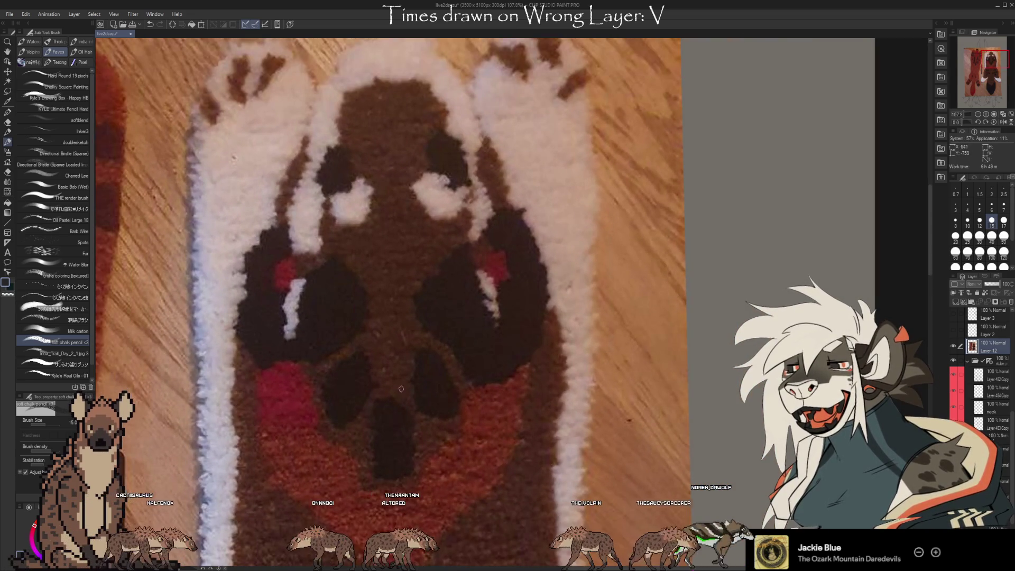
{"action": "scroll", "coordinate": [400, 389], "scroll_direction": "up", "scroll_amount": 2}
{"action": "scroll", "coordinate": [426, 367], "scroll_direction": "down", "scroll_amount": 4}
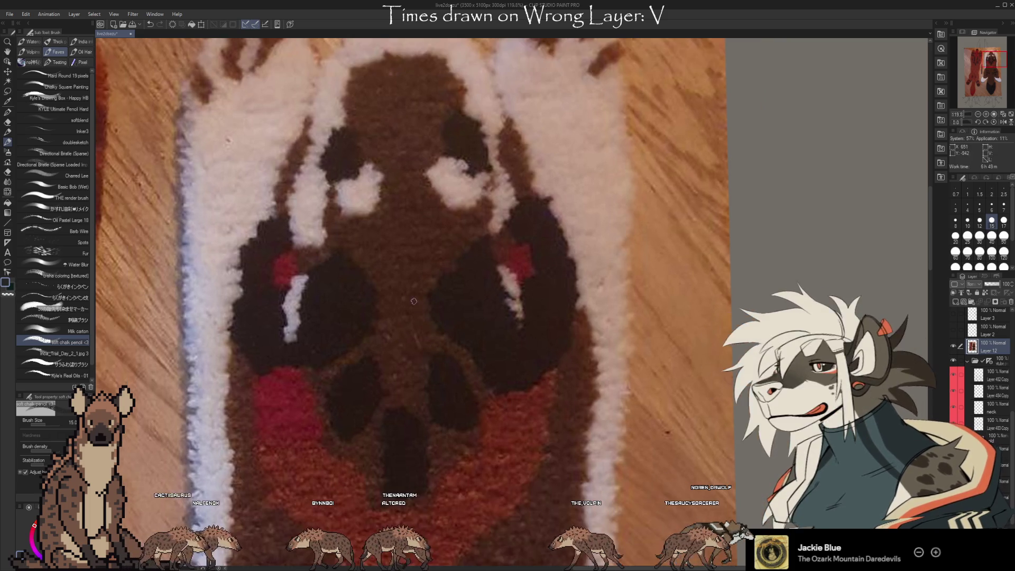
{"action": "scroll", "coordinate": [384, 374], "scroll_direction": "up", "scroll_amount": 3}
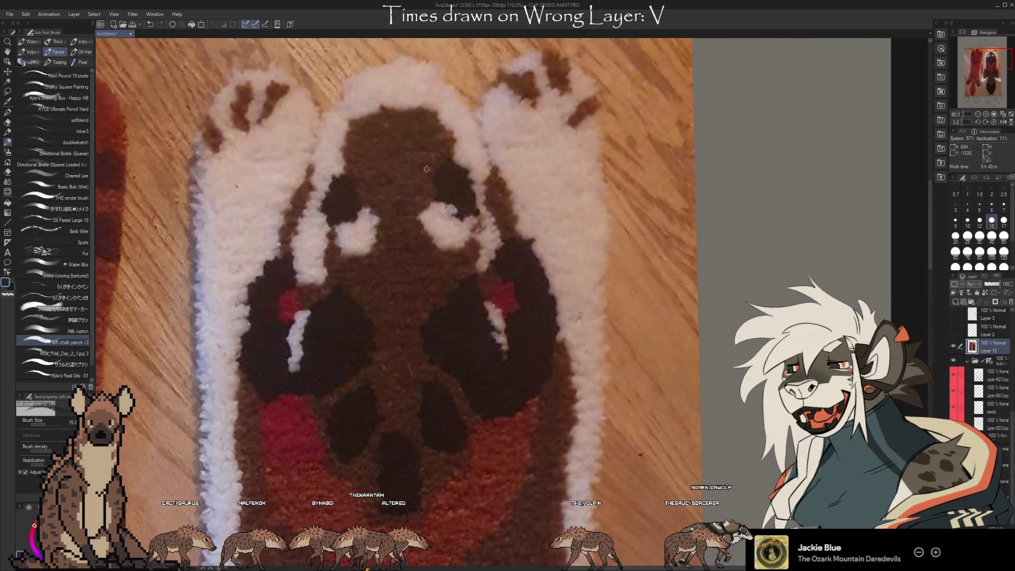
{"action": "scroll", "coordinate": [427, 114], "scroll_direction": "down", "scroll_amount": 1}
{"action": "scroll", "coordinate": [439, 158], "scroll_direction": "up", "scroll_amount": 1}
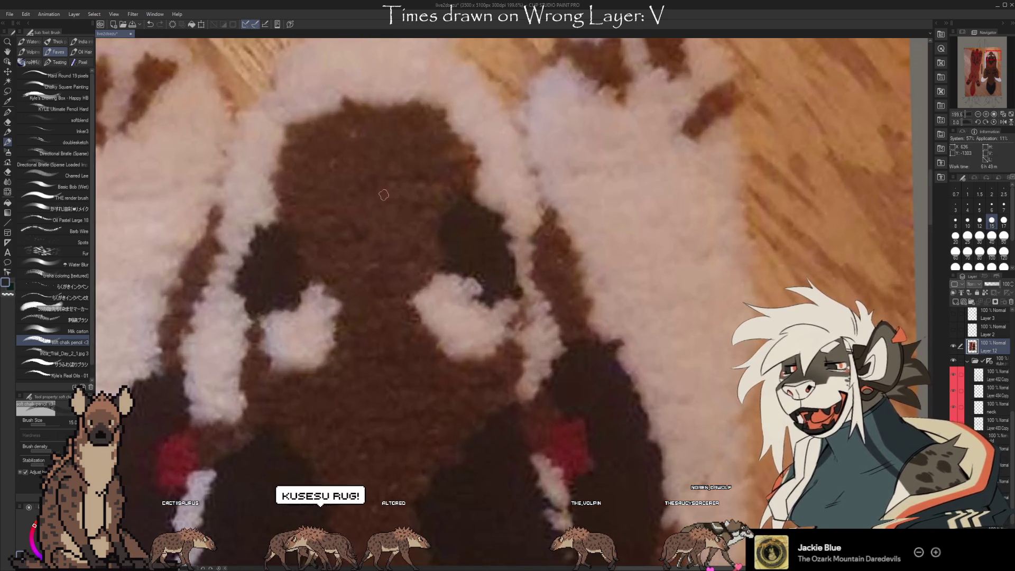
{"action": "scroll", "coordinate": [460, 242], "scroll_direction": "down", "scroll_amount": 1}
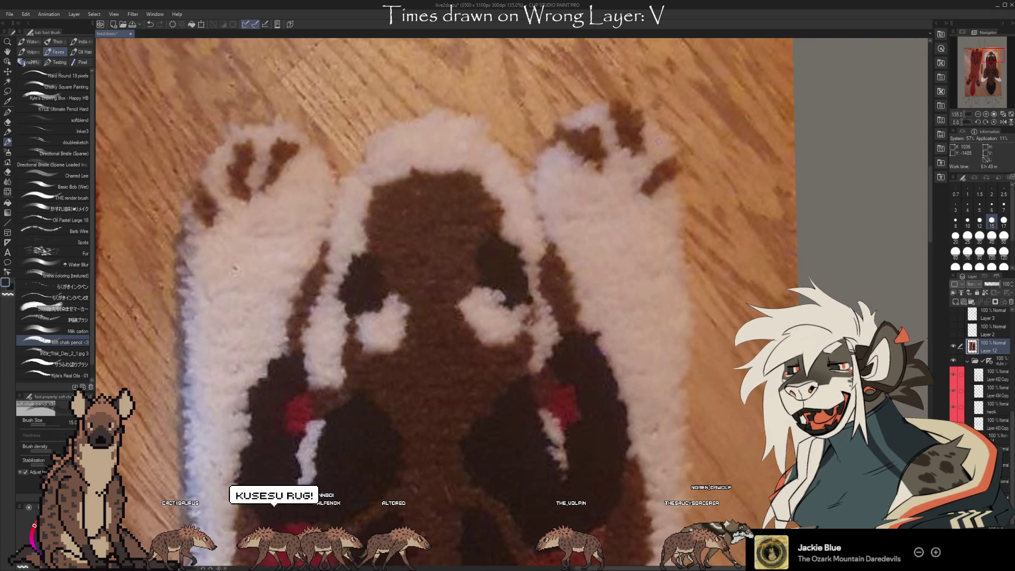
{"action": "scroll", "coordinate": [432, 332], "scroll_direction": "down", "scroll_amount": 2}
{"action": "scroll", "coordinate": [474, 294], "scroll_direction": "up", "scroll_amount": 2}
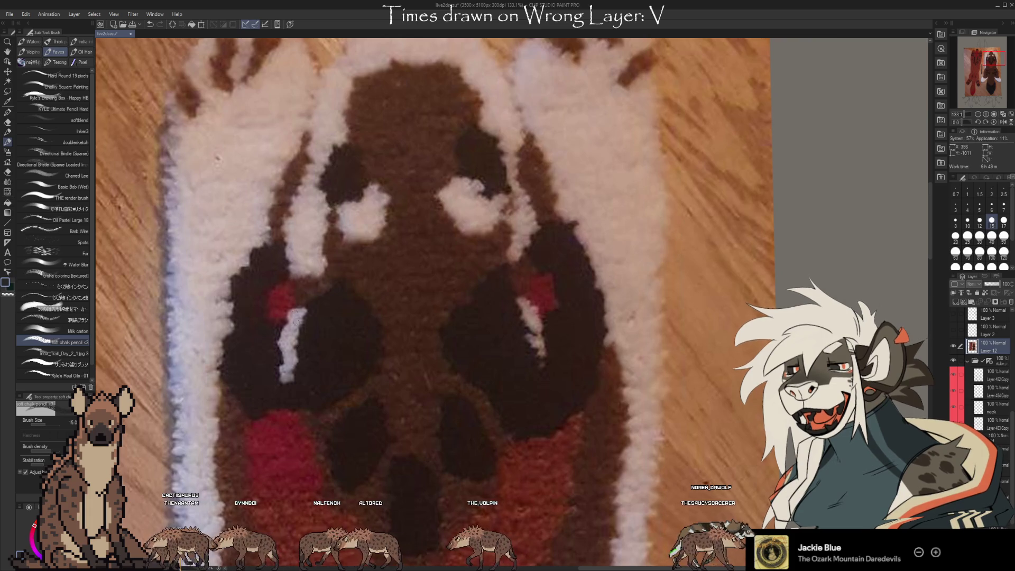
{"action": "scroll", "coordinate": [389, 156], "scroll_direction": "down", "scroll_amount": 10}
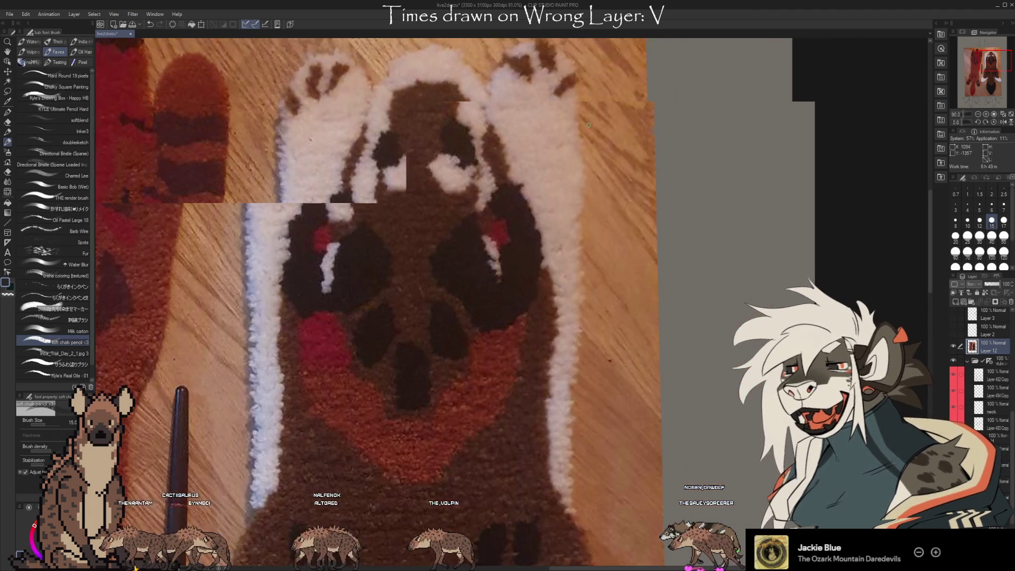
{"action": "scroll", "coordinate": [486, 90], "scroll_direction": "down", "scroll_amount": 1}
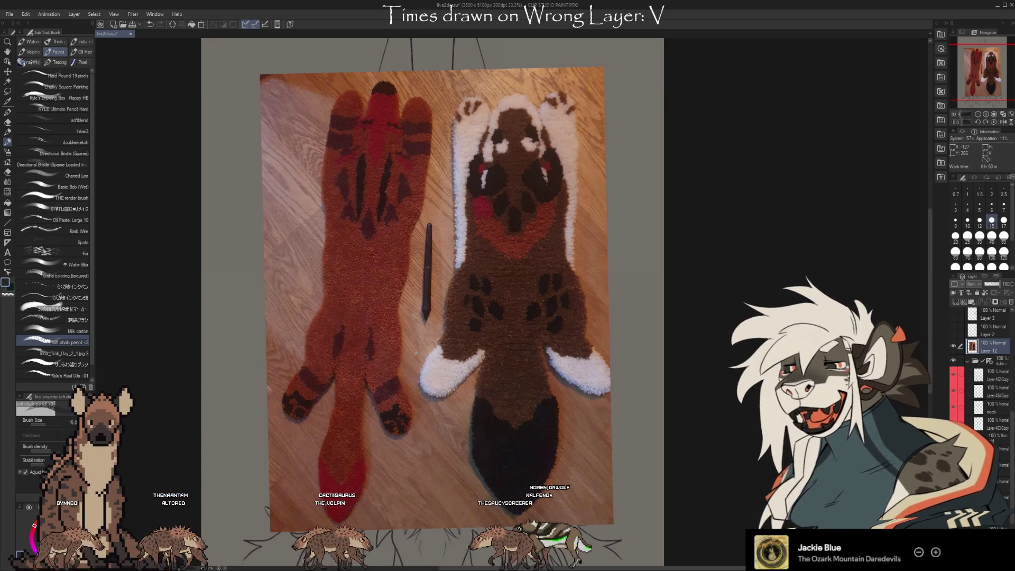
{"action": "scroll", "coordinate": [416, 352], "scroll_direction": "up", "scroll_amount": 2}
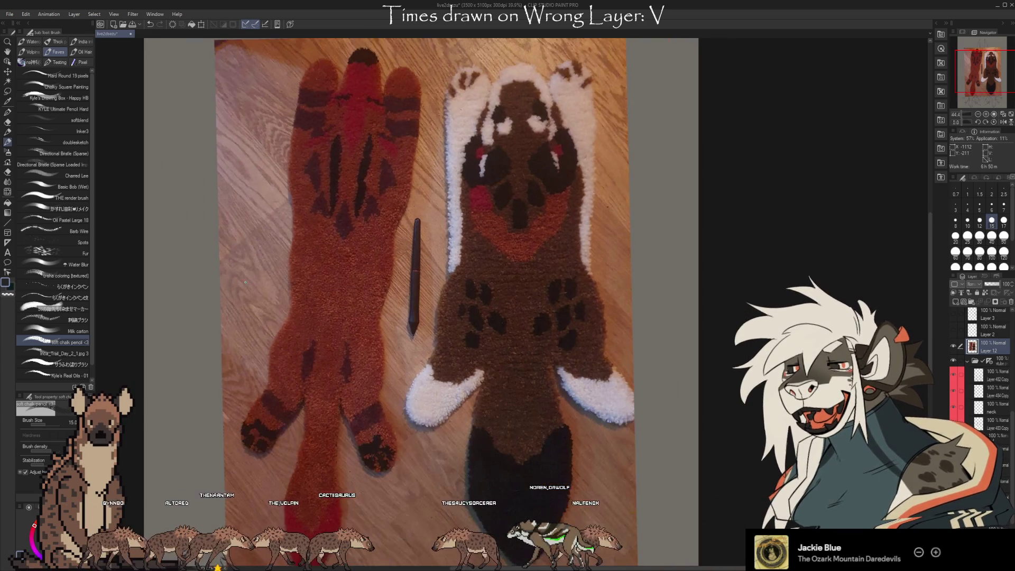
{"action": "scroll", "coordinate": [445, 154], "scroll_direction": "up", "scroll_amount": 1}
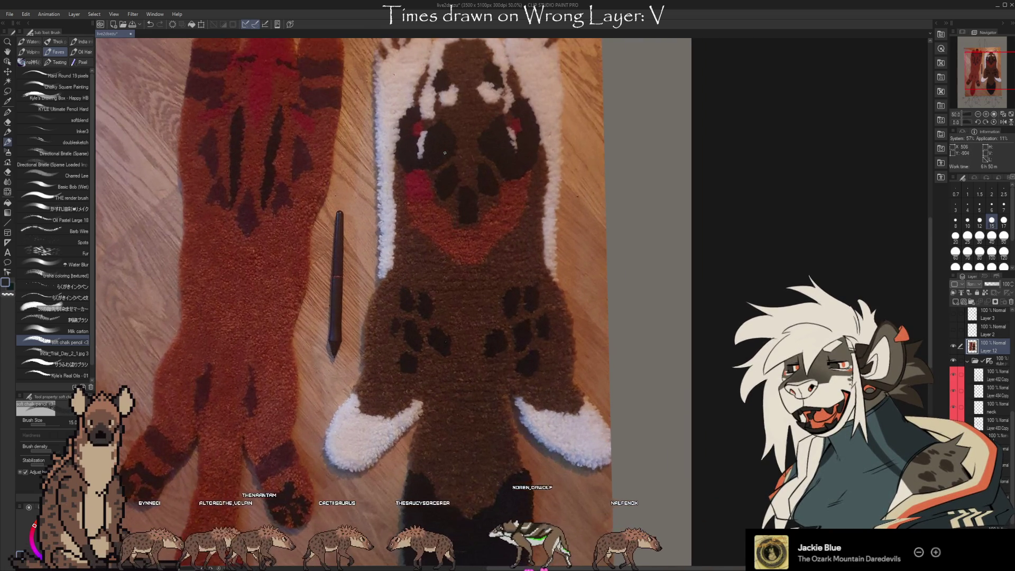
{"action": "scroll", "coordinate": [356, 479], "scroll_direction": "up", "scroll_amount": 4}
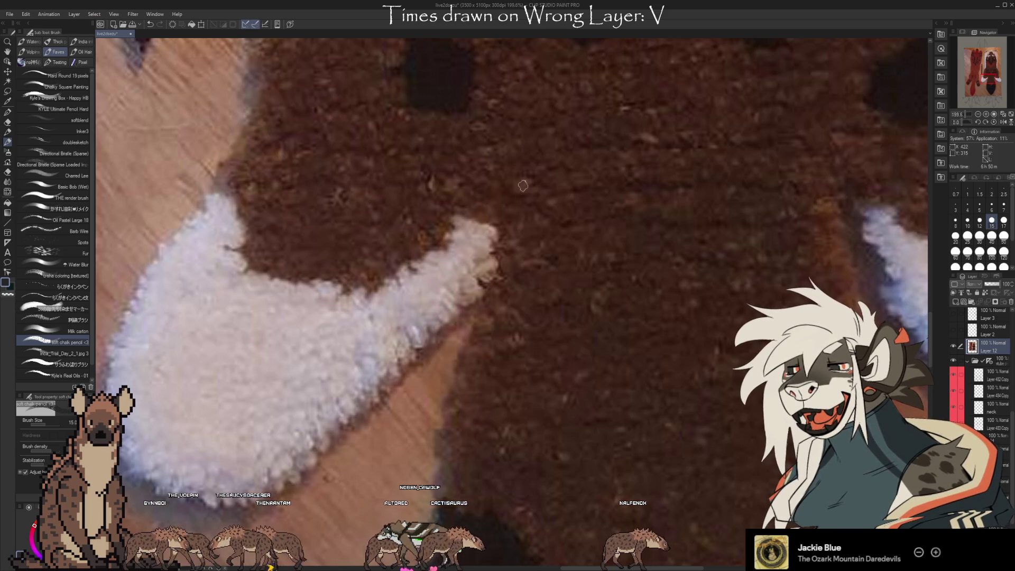
{"action": "scroll", "coordinate": [290, 252], "scroll_direction": "down", "scroll_amount": 2}
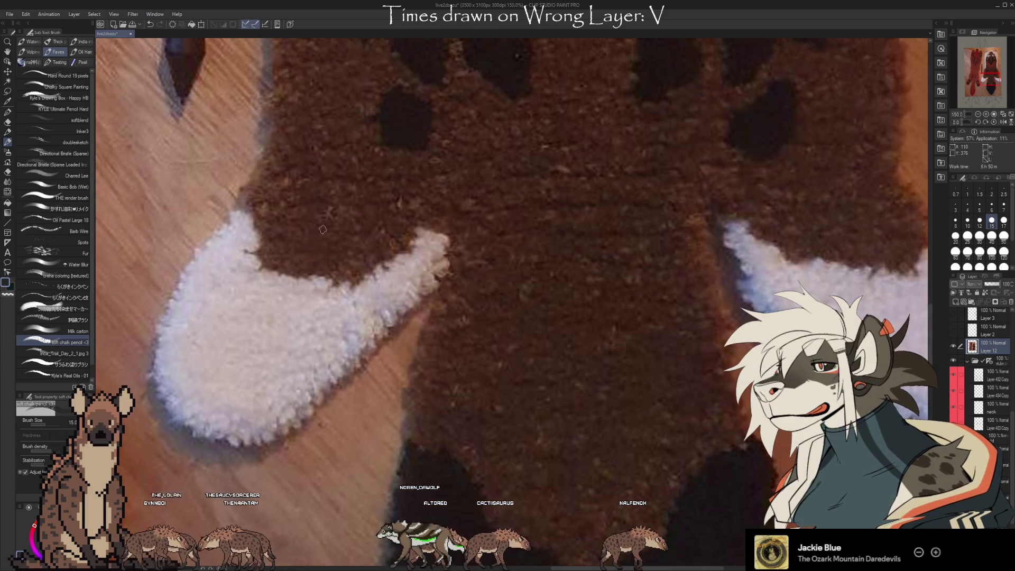
{"action": "scroll", "coordinate": [213, 341], "scroll_direction": "down", "scroll_amount": 1}
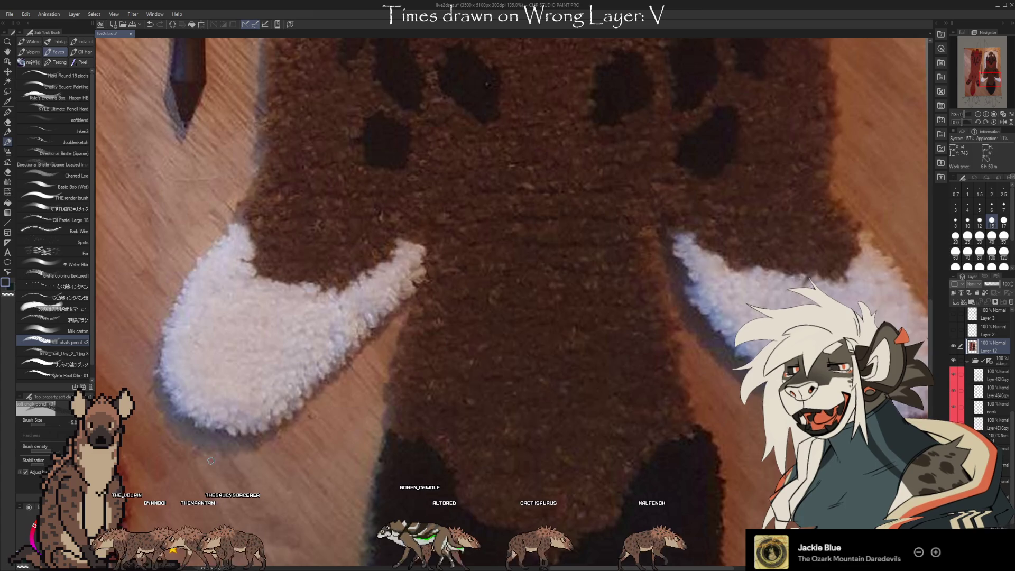
{"action": "scroll", "coordinate": [211, 457], "scroll_direction": "down", "scroll_amount": 2}
{"action": "scroll", "coordinate": [384, 470], "scroll_direction": "down", "scroll_amount": 2}
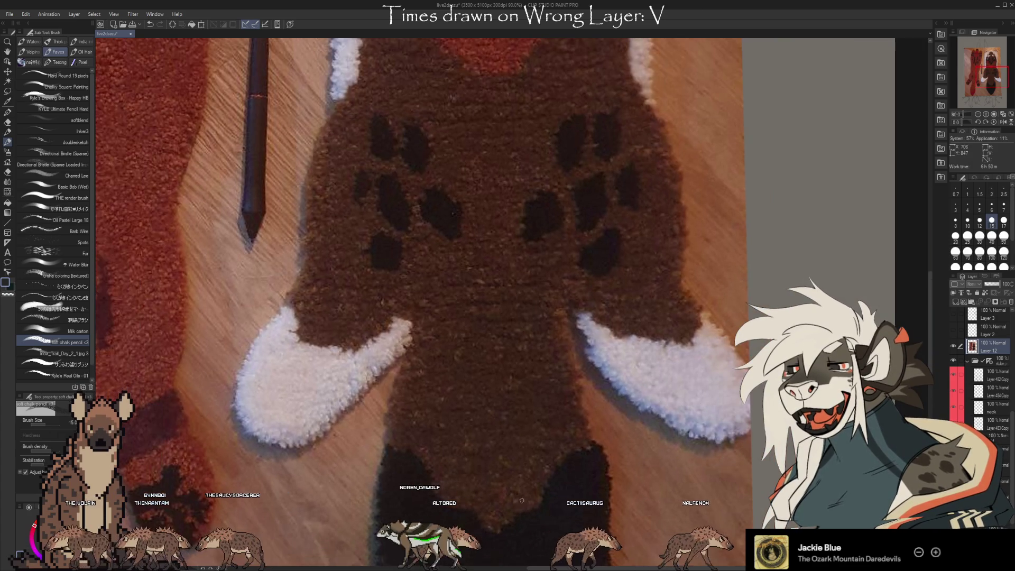
{"action": "scroll", "coordinate": [500, 510], "scroll_direction": "down", "scroll_amount": 2}
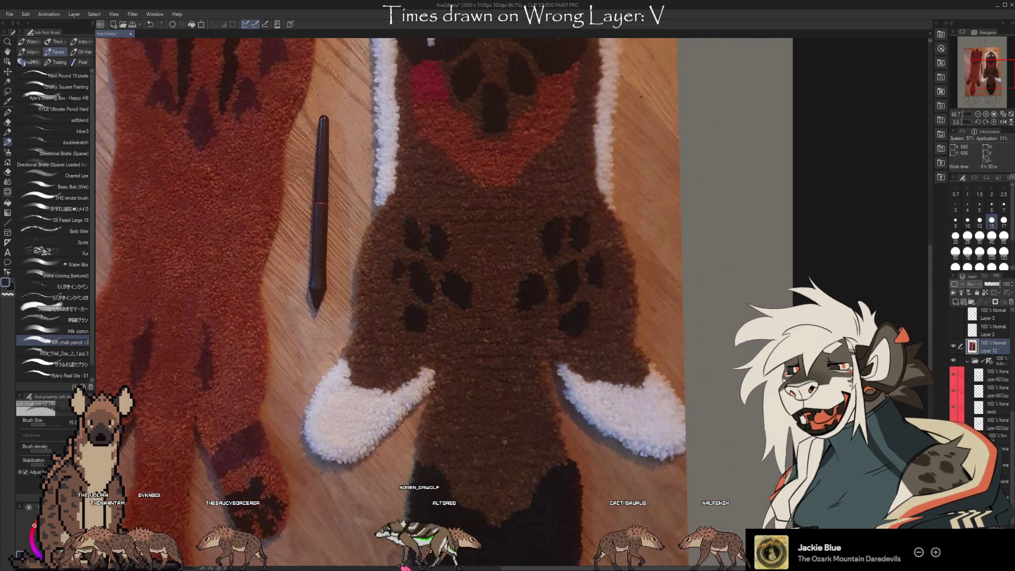
{"action": "scroll", "coordinate": [512, 448], "scroll_direction": "down", "scroll_amount": 2}
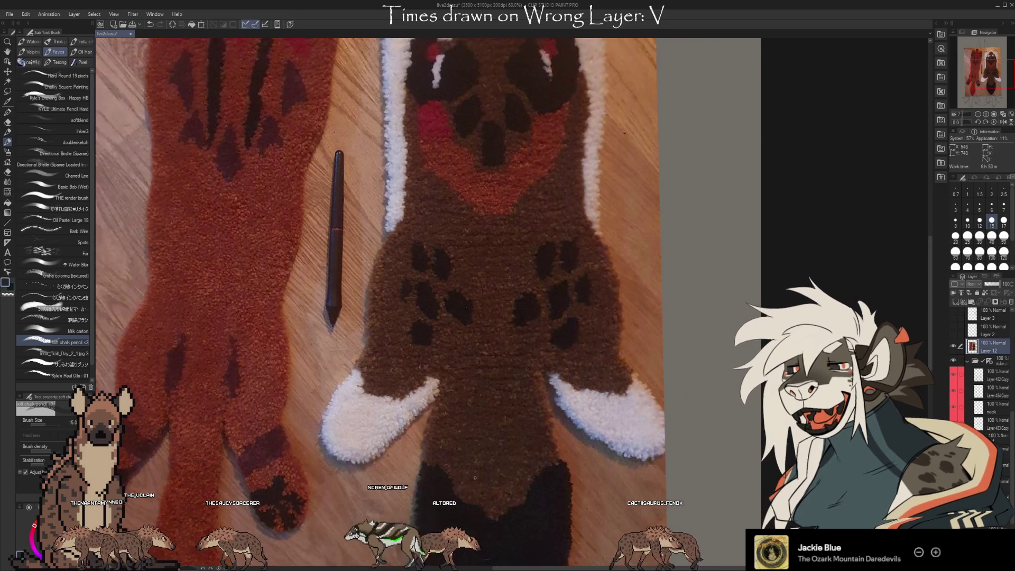
{"action": "scroll", "coordinate": [378, 271], "scroll_direction": "up", "scroll_amount": 3}
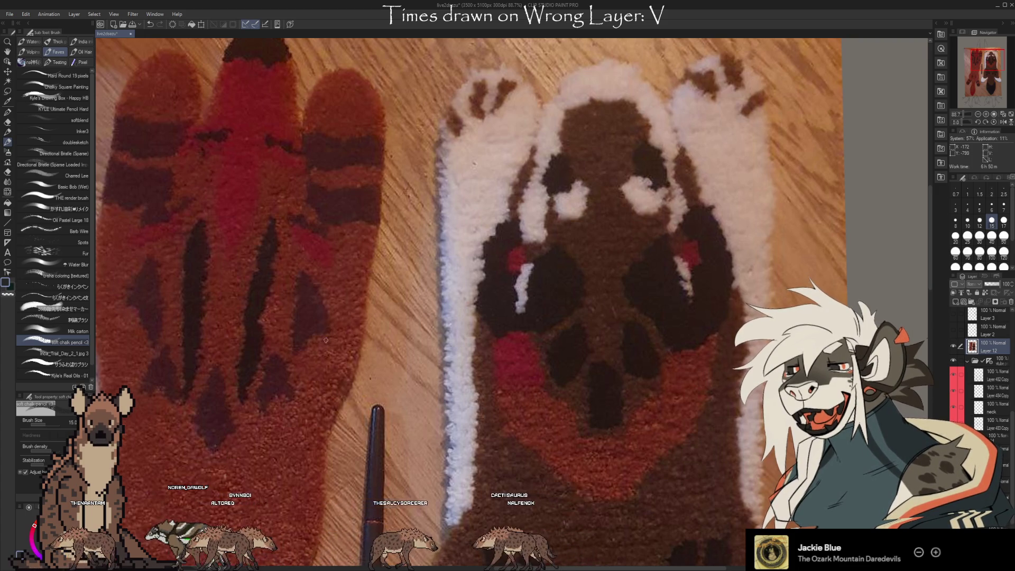
{"action": "scroll", "coordinate": [319, 313], "scroll_direction": "down", "scroll_amount": 2}
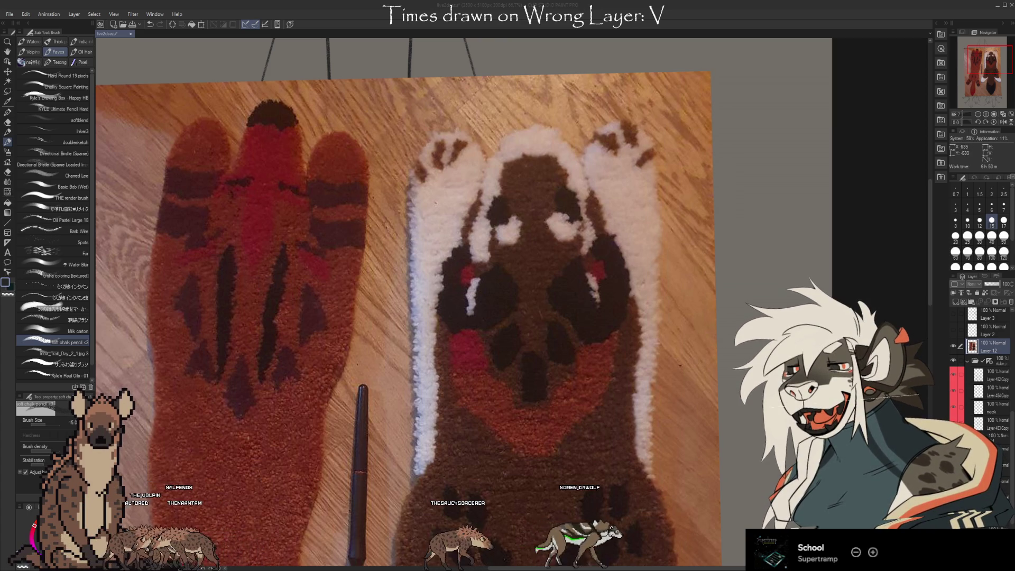
{"action": "scroll", "coordinate": [136, 349], "scroll_direction": "up", "scroll_amount": 4}
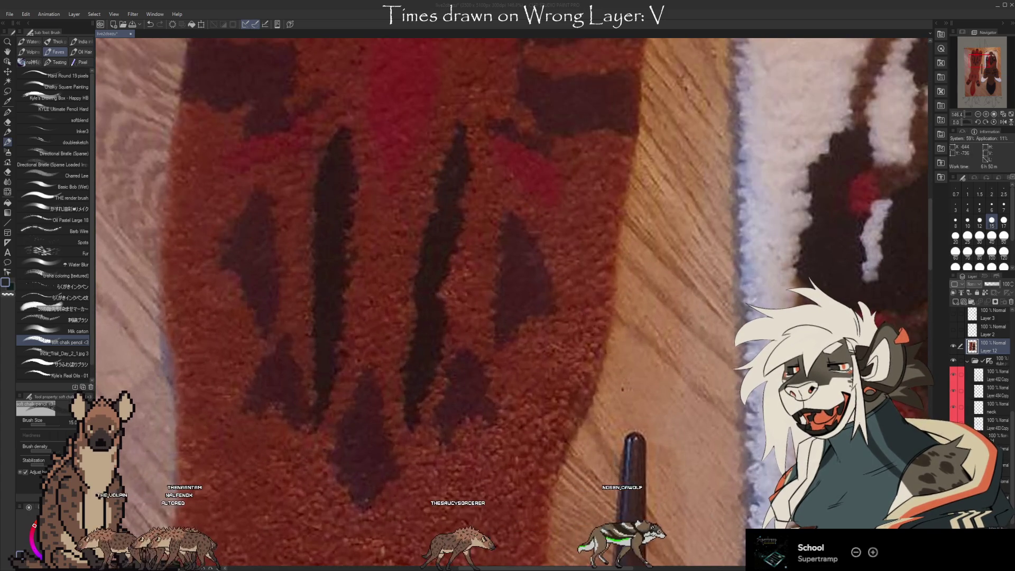
{"action": "scroll", "coordinate": [512, 301], "scroll_direction": "down", "scroll_amount": 4}
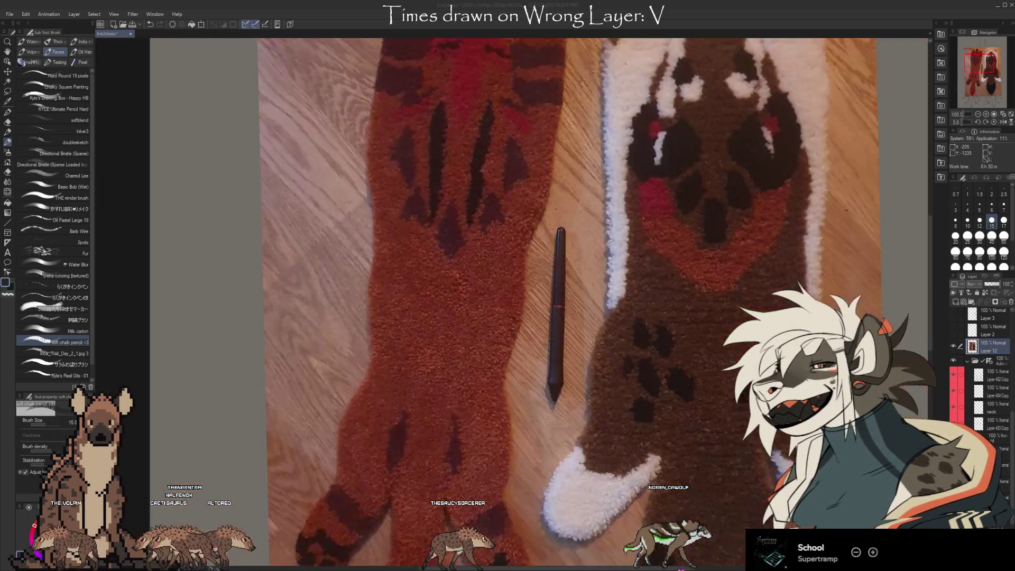
{"action": "scroll", "coordinate": [512, 301], "scroll_direction": "up", "scroll_amount": 3}
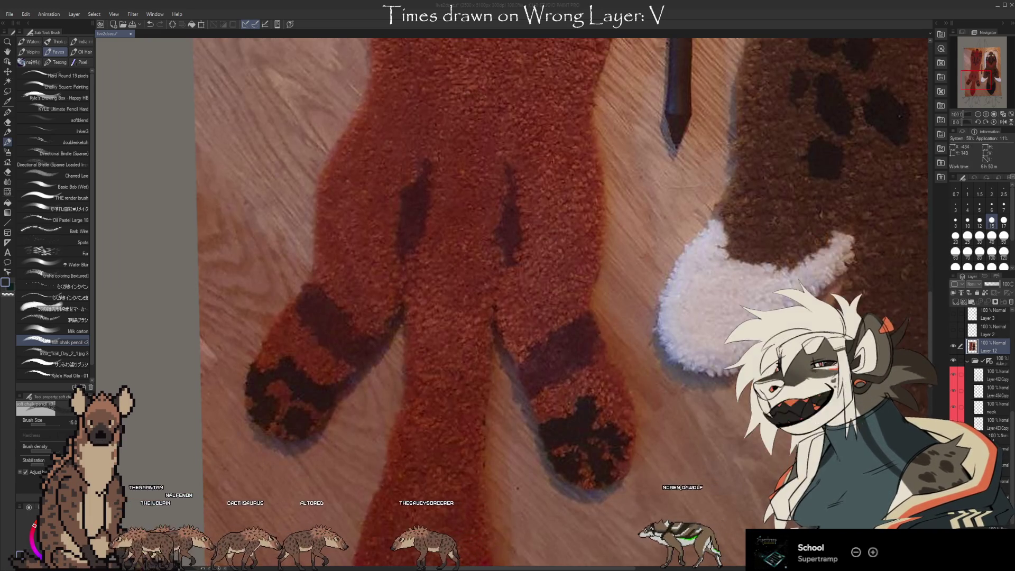
{"action": "scroll", "coordinate": [560, 302], "scroll_direction": "down", "scroll_amount": 4}
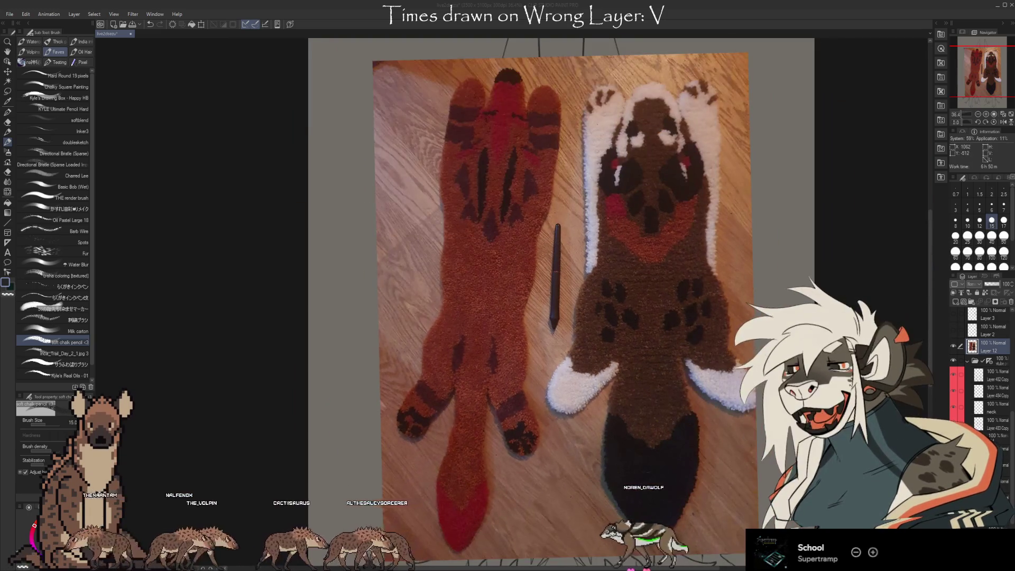
{"action": "scroll", "coordinate": [661, 317], "scroll_direction": "up", "scroll_amount": 5}
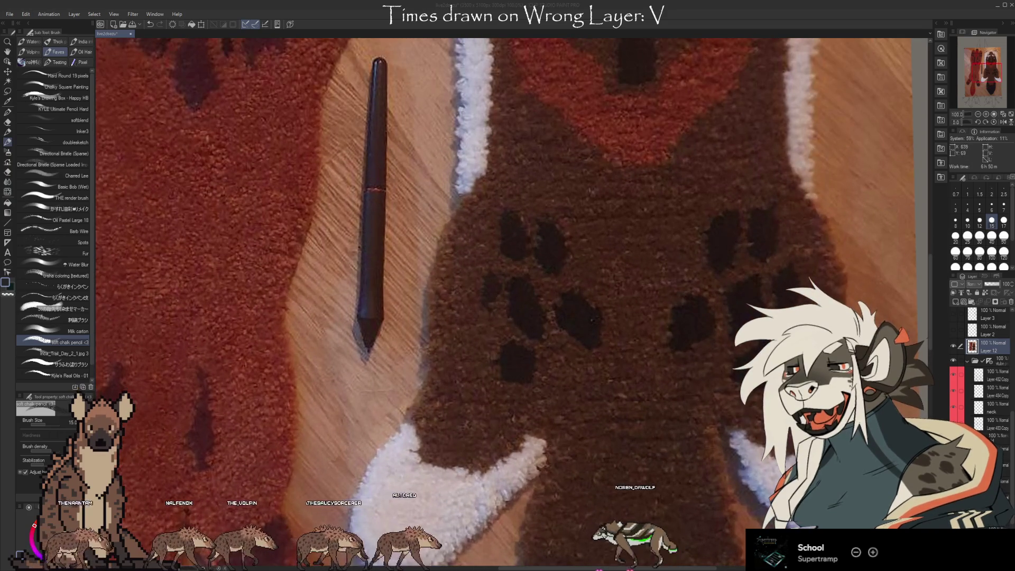
{"action": "scroll", "coordinate": [526, 285], "scroll_direction": "down", "scroll_amount": 4}
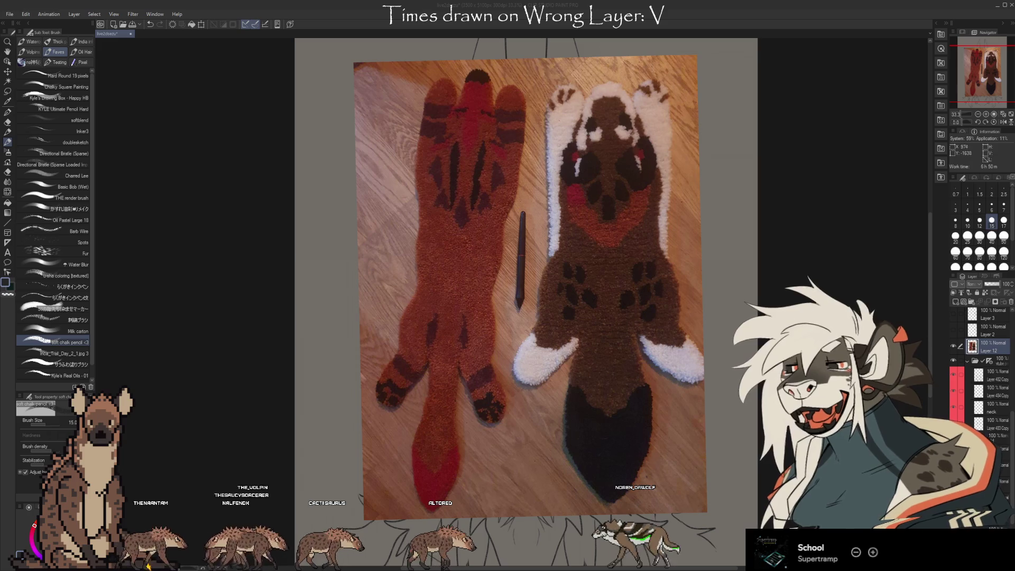
{"action": "scroll", "coordinate": [655, 74], "scroll_direction": "up", "scroll_amount": 4}
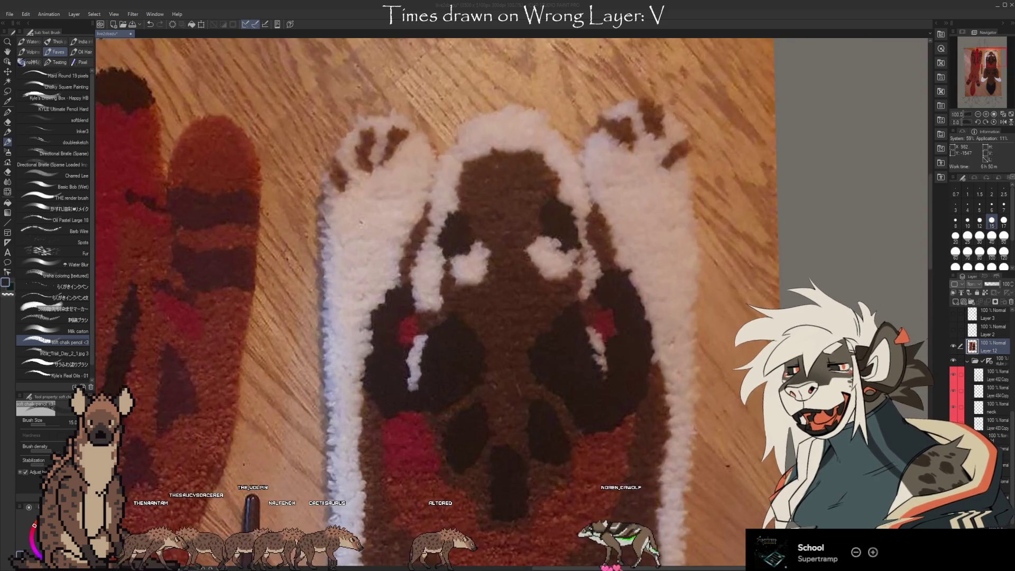
{"action": "scroll", "coordinate": [581, 80], "scroll_direction": "down", "scroll_amount": 3}
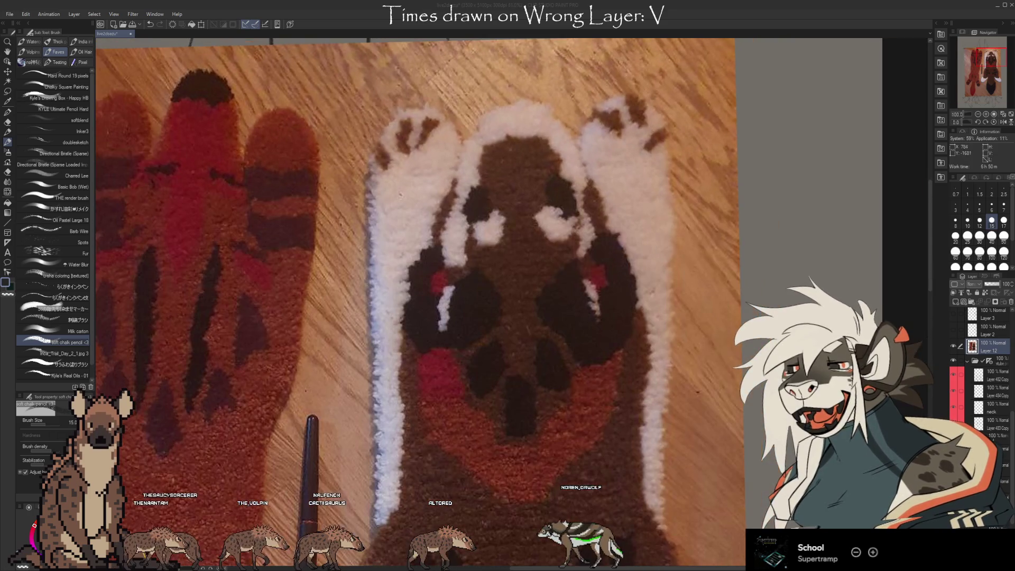
{"action": "scroll", "coordinate": [455, 285], "scroll_direction": "down", "scroll_amount": 1}
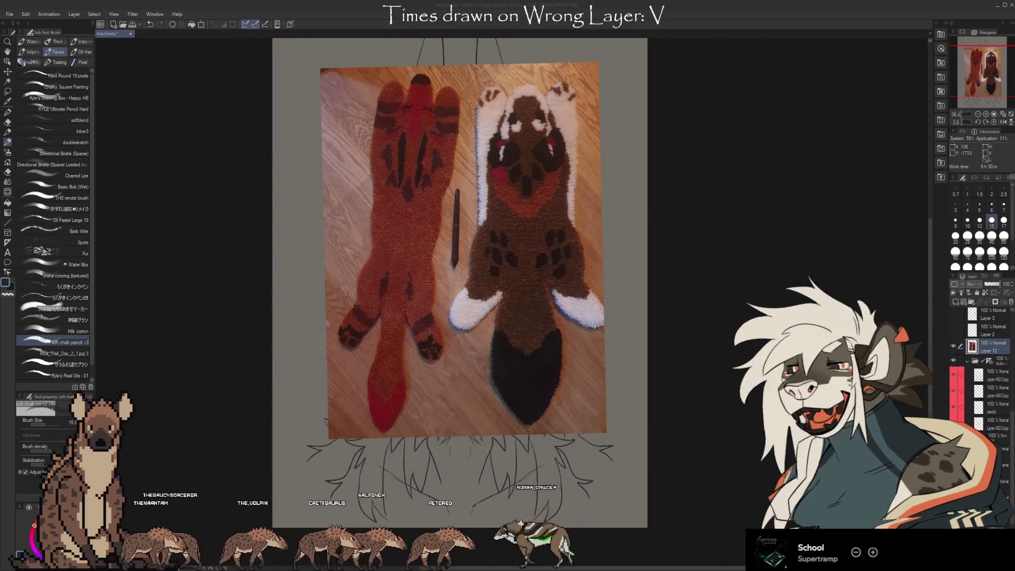
{"action": "scroll", "coordinate": [454, 286], "scroll_direction": "up", "scroll_amount": 2}
{"action": "scroll", "coordinate": [474, 201], "scroll_direction": "down", "scroll_amount": 1}
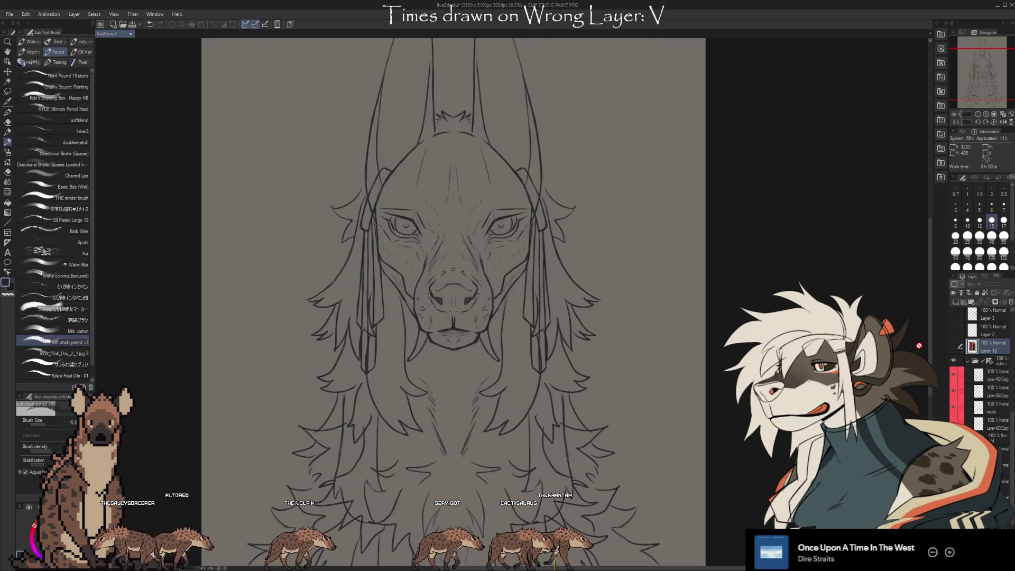
Hide Layer 12 holding the rug photo so the jackal line drawing shows again.
{"action": "left_click", "coordinate": [953, 346]}
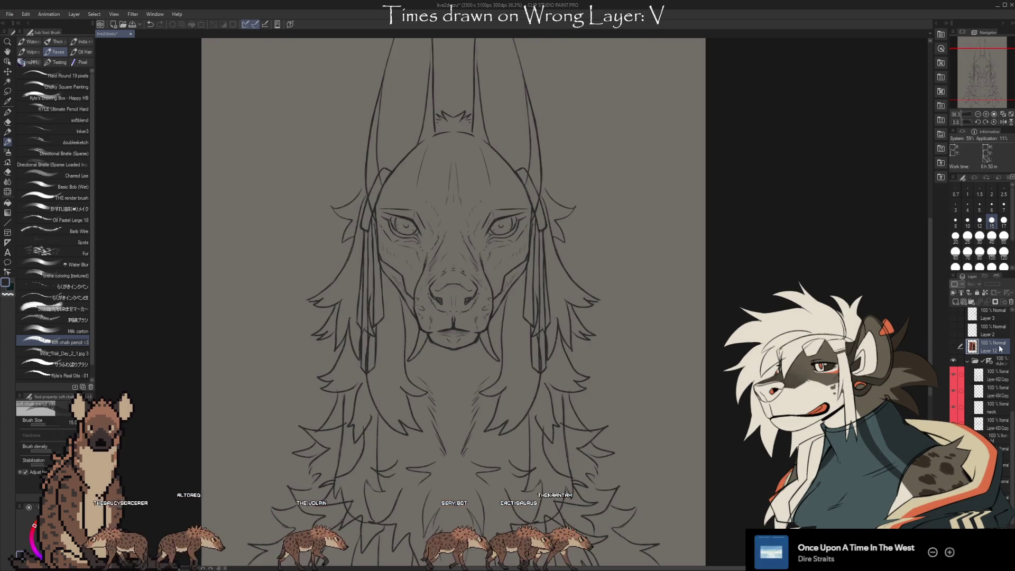
Zoom the canvas out from 36.3% to 22.5% so the full jackal sketch fits.
{"action": "scroll", "coordinate": [1011, 305], "scroll_direction": "down", "scroll_amount": 3}
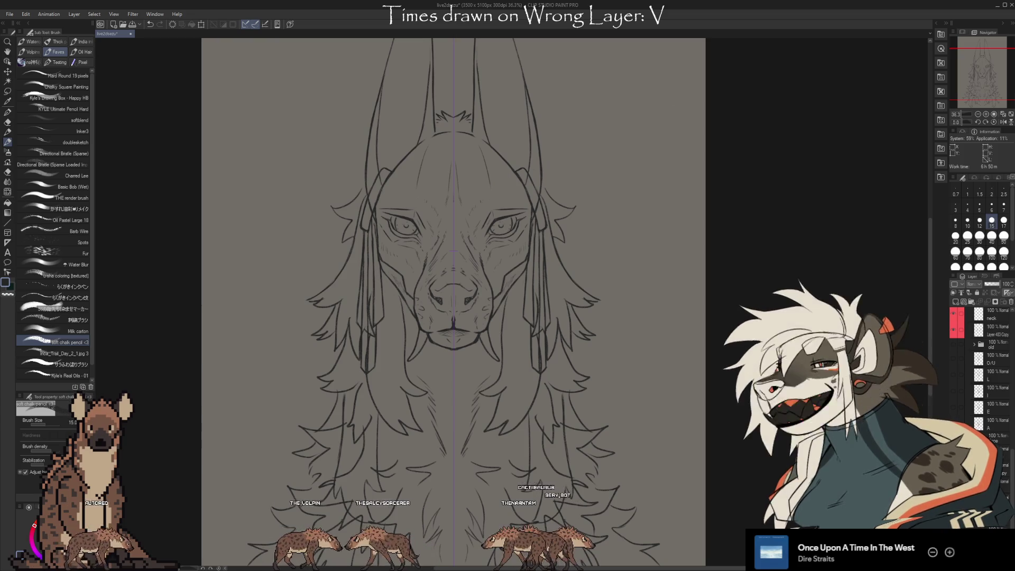
{"action": "scroll", "coordinate": [595, 230], "scroll_direction": "down", "scroll_amount": 3}
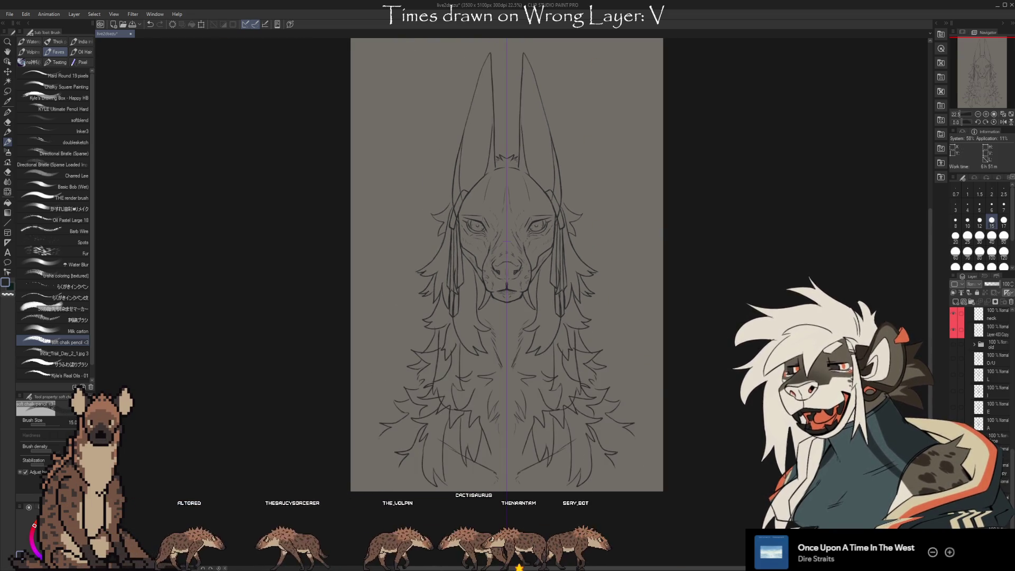
Toggle the antler layer on and off to compare, leaving the antlers visible.
{"action": "left_click", "coordinate": [953, 344]}
{"action": "left_click", "coordinate": [953, 344]}
{"action": "left_click", "coordinate": [953, 344]}
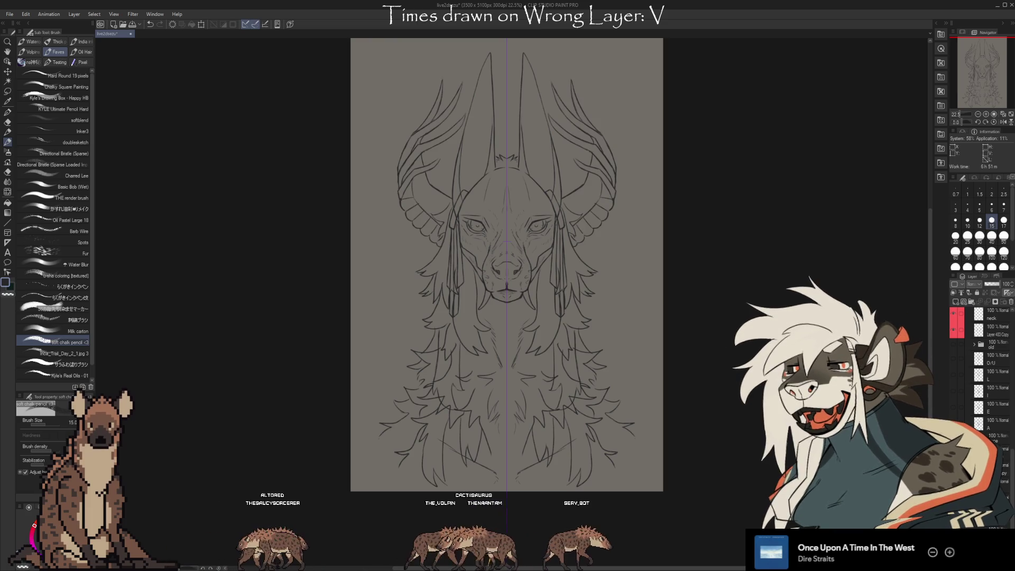
{"action": "left_click", "coordinate": [953, 344]}
{"action": "left_click", "coordinate": [953, 344]}
{"action": "left_click", "coordinate": [953, 344]}
{"action": "left_click", "coordinate": [953, 344]}
{"action": "left_click", "coordinate": [954, 345]}
{"action": "left_click", "coordinate": [953, 345]}
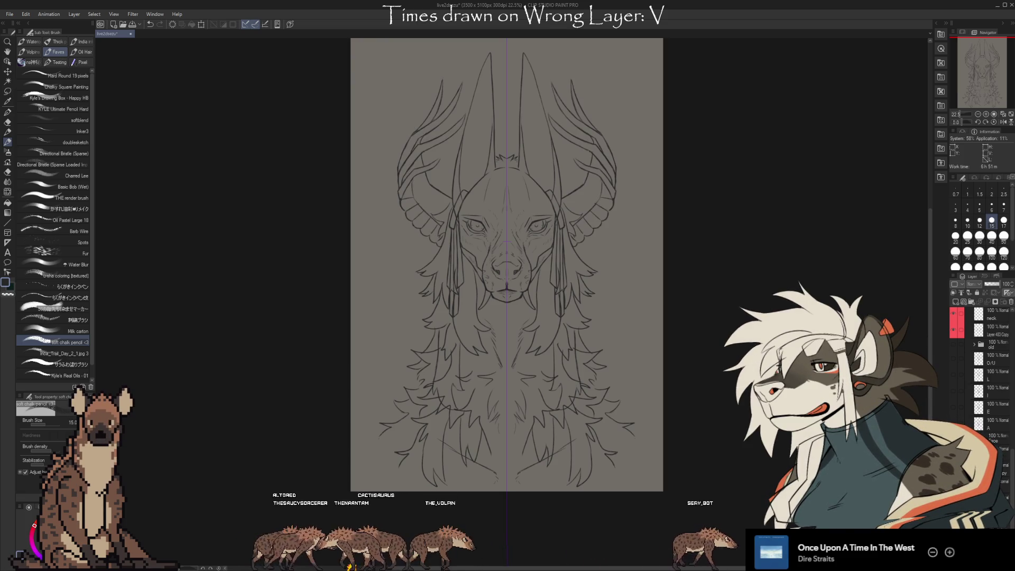
Zoom to 50% on the face and switch to the Eraser, then back to the Brush.
{"action": "scroll", "coordinate": [584, 164], "scroll_direction": "up", "scroll_amount": 4}
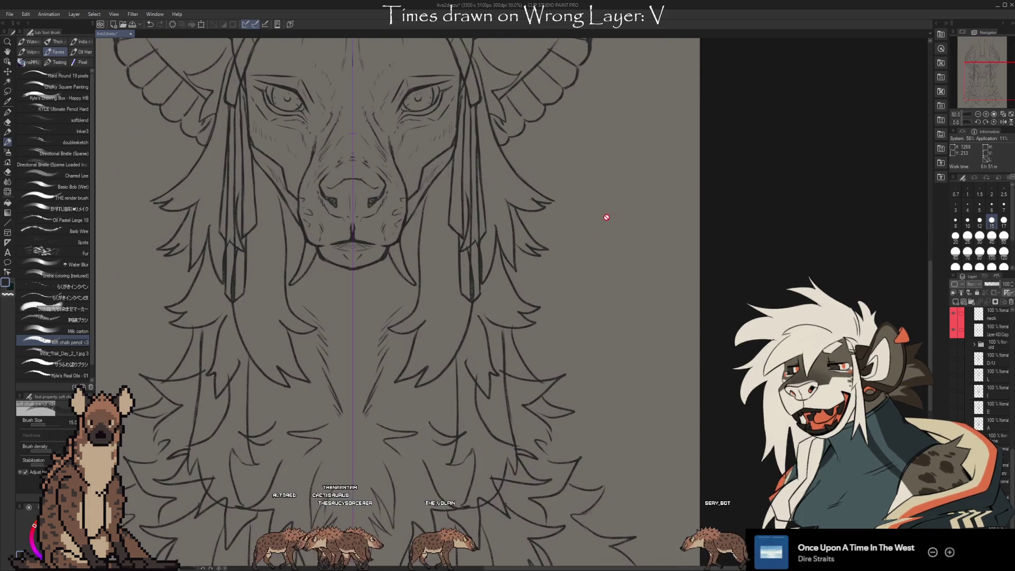
{"action": "key", "text": "e"}
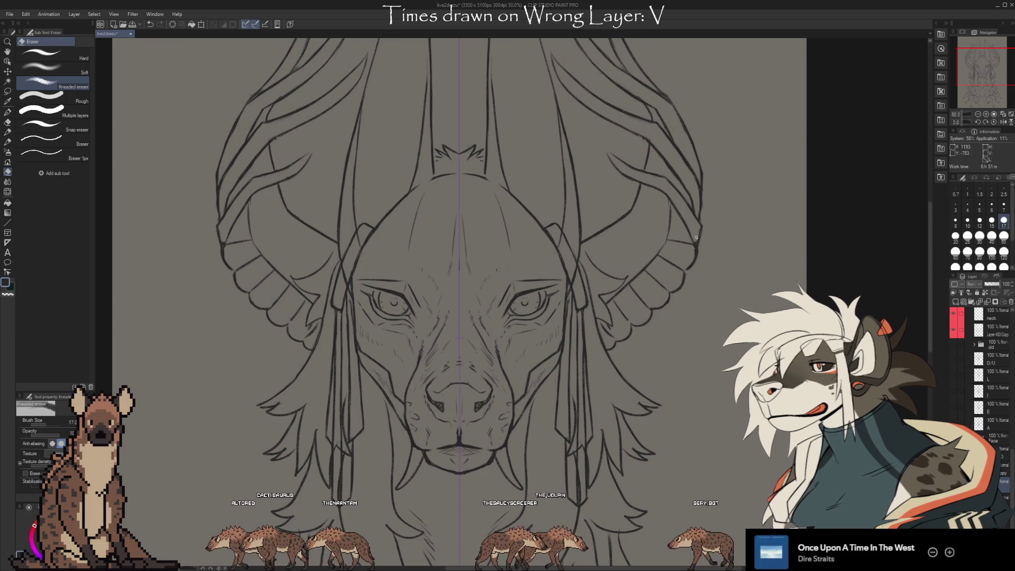
{"action": "key", "text": "b"}
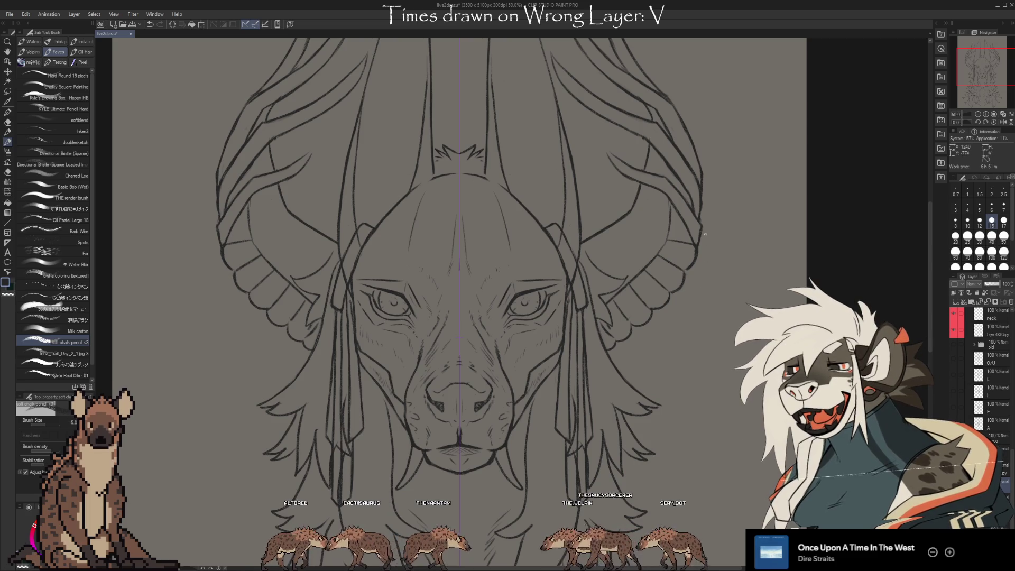
Alternate between eraser and brush while bringing the tops of the horns into view.
{"action": "key", "text": "e"}
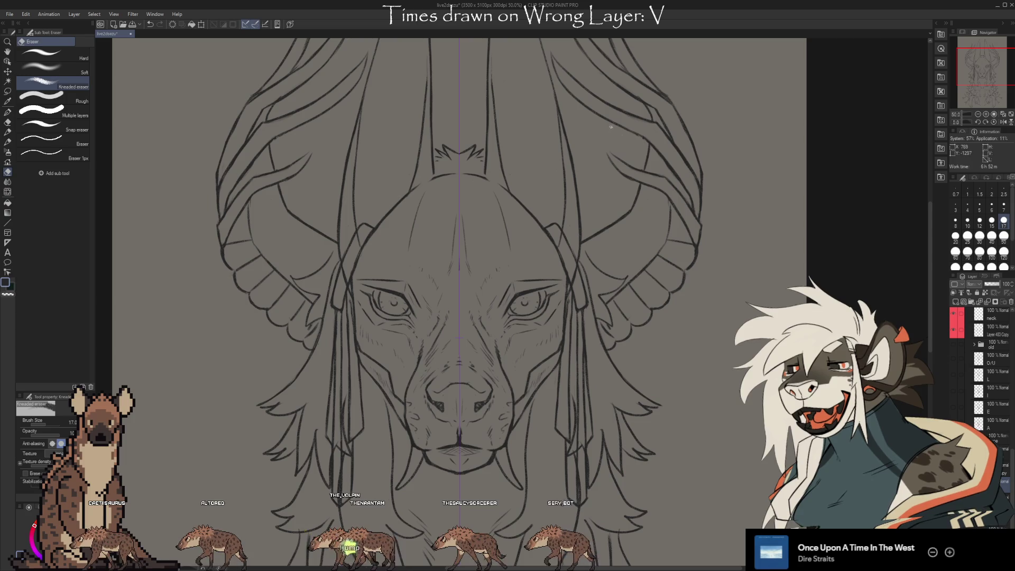
{"action": "key", "text": "b"}
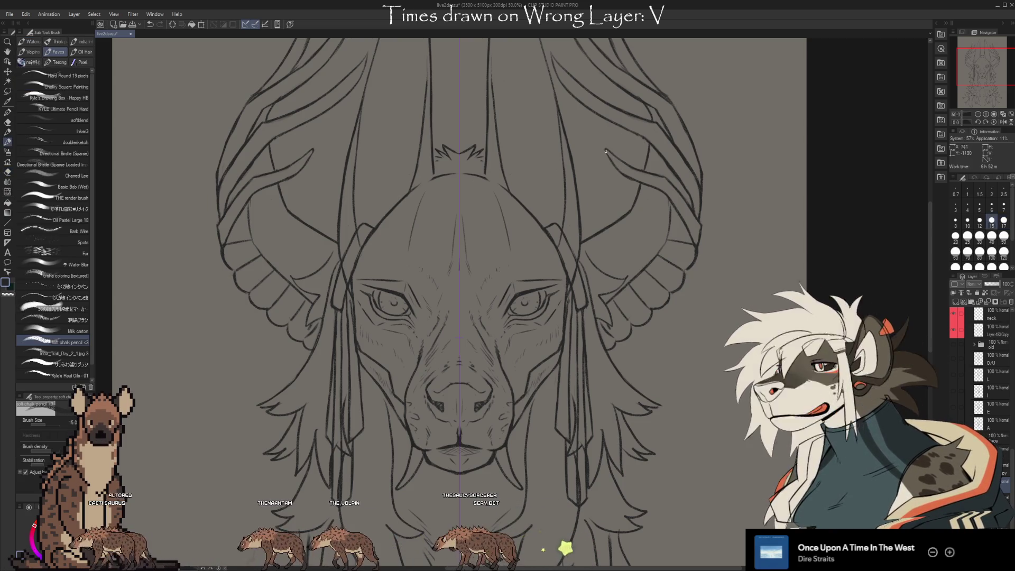
{"action": "key", "text": "e"}
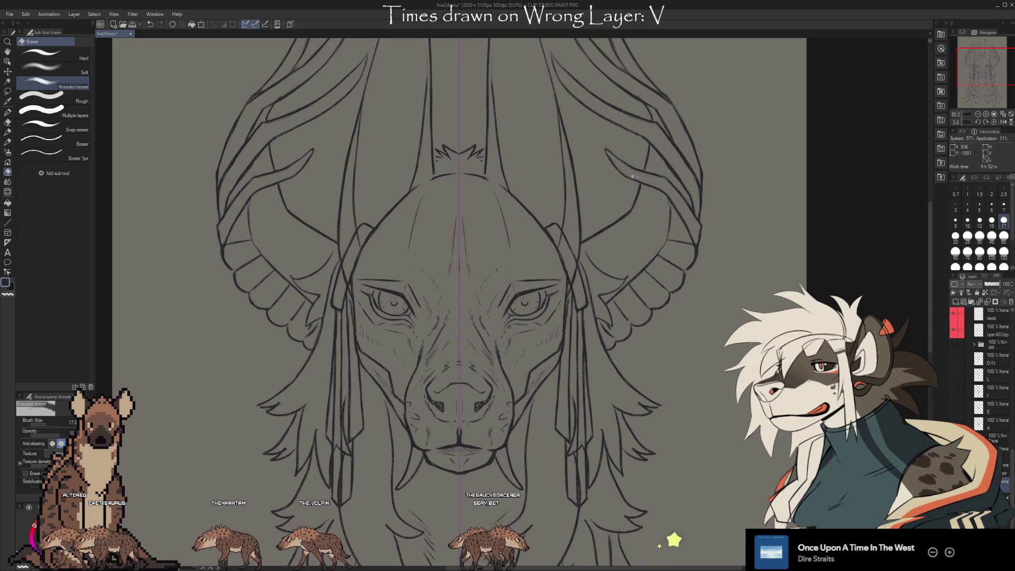
{"action": "left_click_drag", "start_coordinate": [693, 90], "coordinate": [712, 143]}
{"action": "left_click_drag", "start_coordinate": [450, 186], "coordinate": [433, 278]}
{"action": "key", "text": "b"}
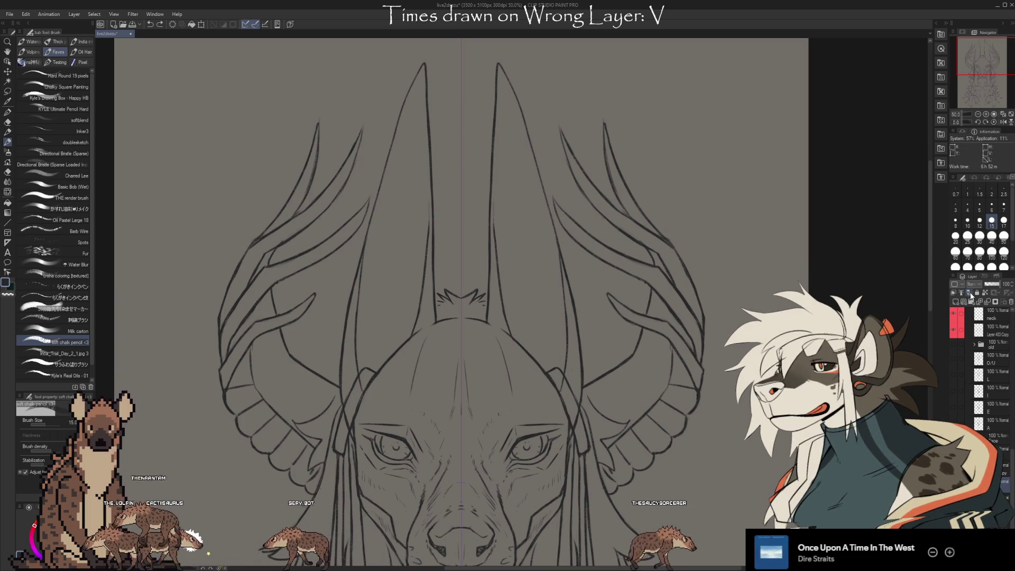
{"action": "scroll", "coordinate": [511, 420], "scroll_direction": "down", "scroll_amount": 3}
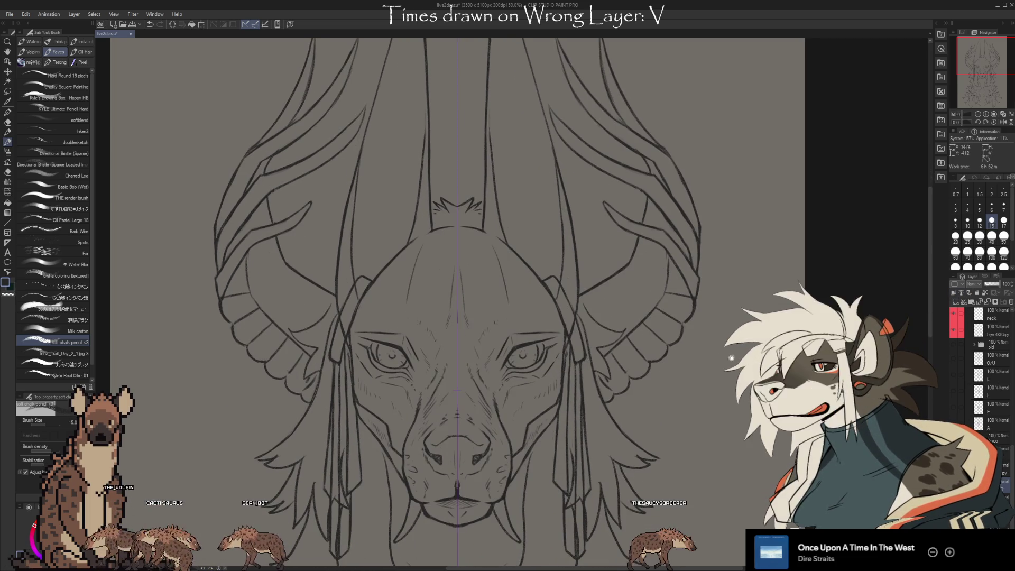
Draw small mirrored forehead strokes and undo the stray strokes along the head outline.
{"action": "left_click_drag", "start_coordinate": [593, 265], "coordinate": [590, 248]}
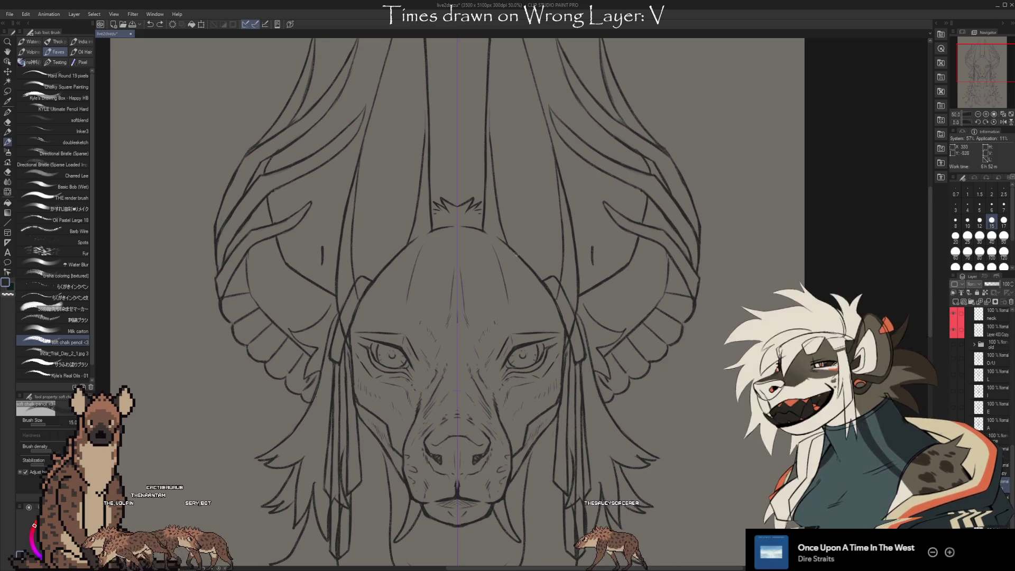
{"action": "left_click_drag", "start_coordinate": [485, 230], "coordinate": [558, 297]}
{"action": "key", "text": "ctrl+z"}
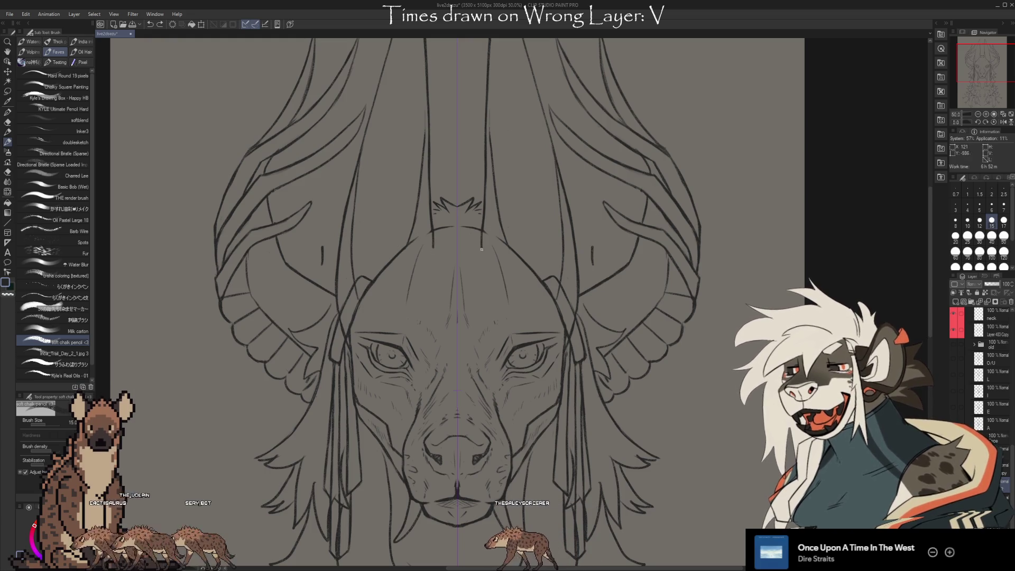
{"action": "key", "text": "ctrl+z"}
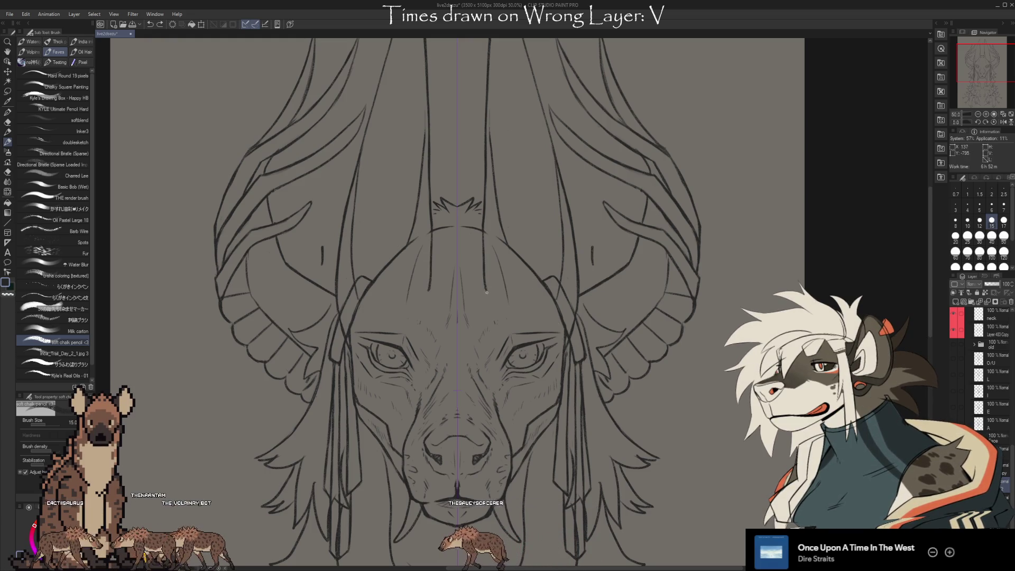
{"action": "key", "text": "ctrl+z"}
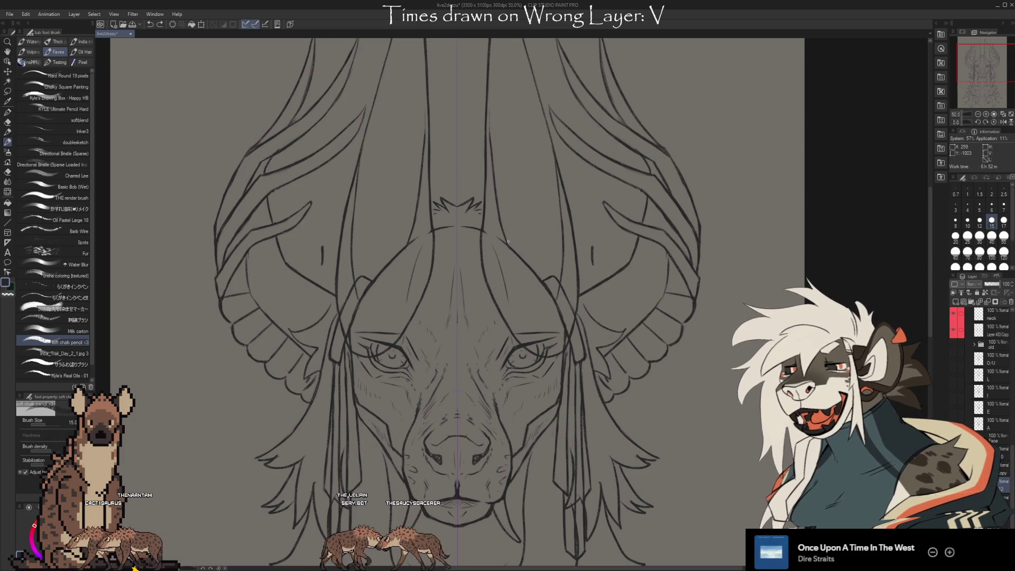
{"action": "left_click_drag", "start_coordinate": [541, 290], "coordinate": [551, 298]}
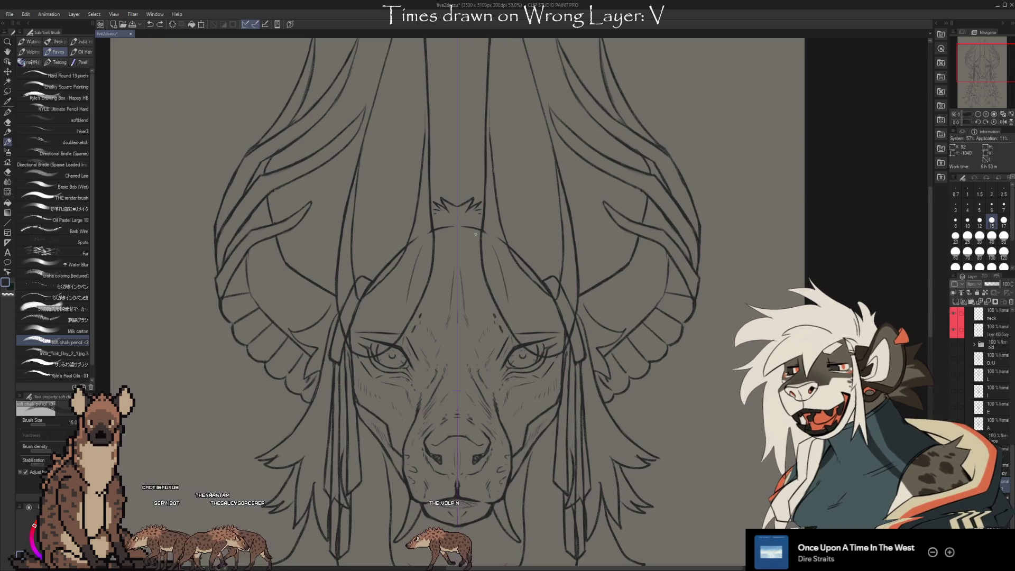
In red, draw mirrored dashed guide lines from the forehead up the horns and down under the eyes.
{"action": "key", "text": "c"}
{"action": "left_click_drag", "start_coordinate": [439, 239], "coordinate": [412, 330]}
{"action": "left_click_drag", "start_coordinate": [504, 331], "coordinate": [476, 239]}
{"action": "mouse_move", "coordinate": [435, 146]}
{"action": "left_mouse_down"}
{"action": "mouse_move", "coordinate": [438, 232]}
{"action": "mouse_move", "coordinate": [478, 142]}
{"action": "left_mouse_up"}
{"action": "left_click_drag", "start_coordinate": [487, 80], "coordinate": [491, 154]}
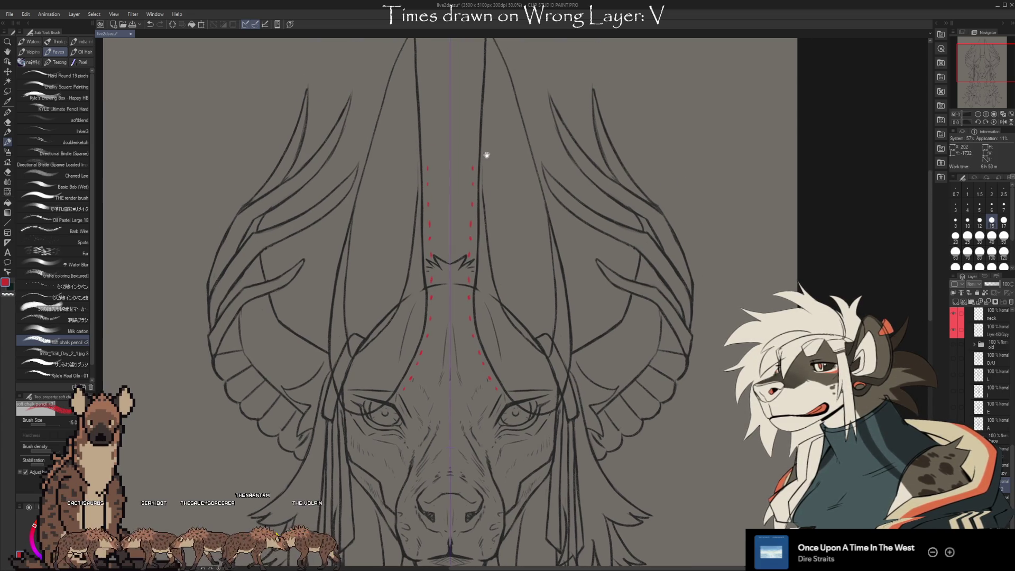
{"action": "left_click_drag", "start_coordinate": [498, 103], "coordinate": [499, 158]}
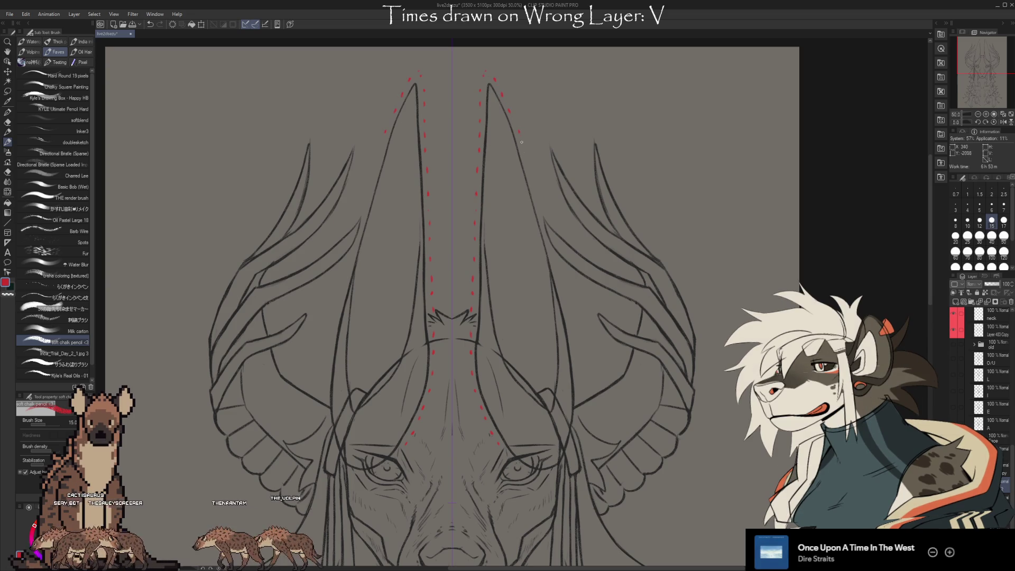
{"action": "left_click_drag", "start_coordinate": [548, 229], "coordinate": [563, 276]}
{"action": "left_click_drag", "start_coordinate": [578, 335], "coordinate": [584, 386]}
{"action": "left_click_drag", "start_coordinate": [559, 464], "coordinate": [519, 470]}
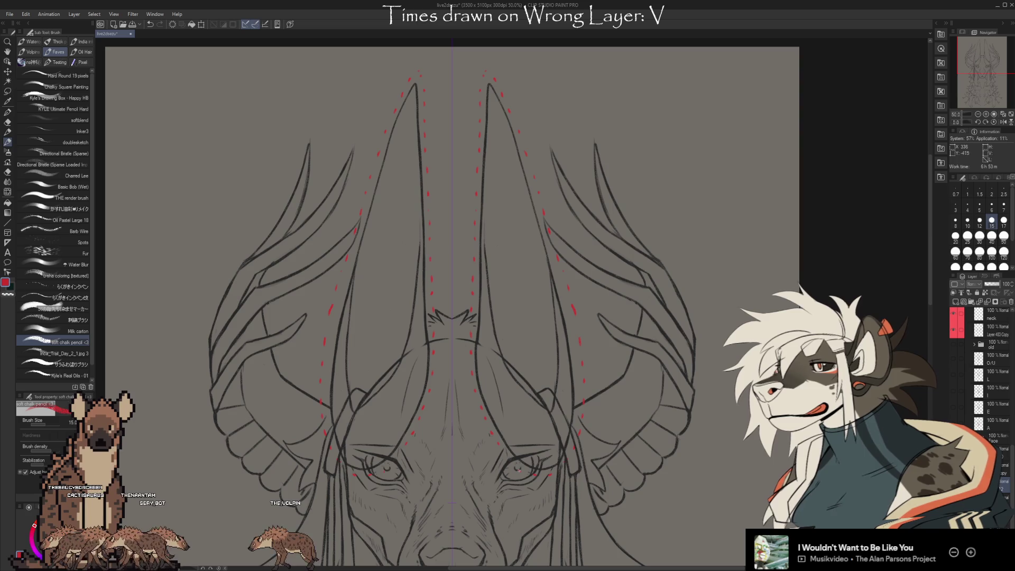
{"action": "scroll", "coordinate": [528, 423], "scroll_direction": "down", "scroll_amount": 2}
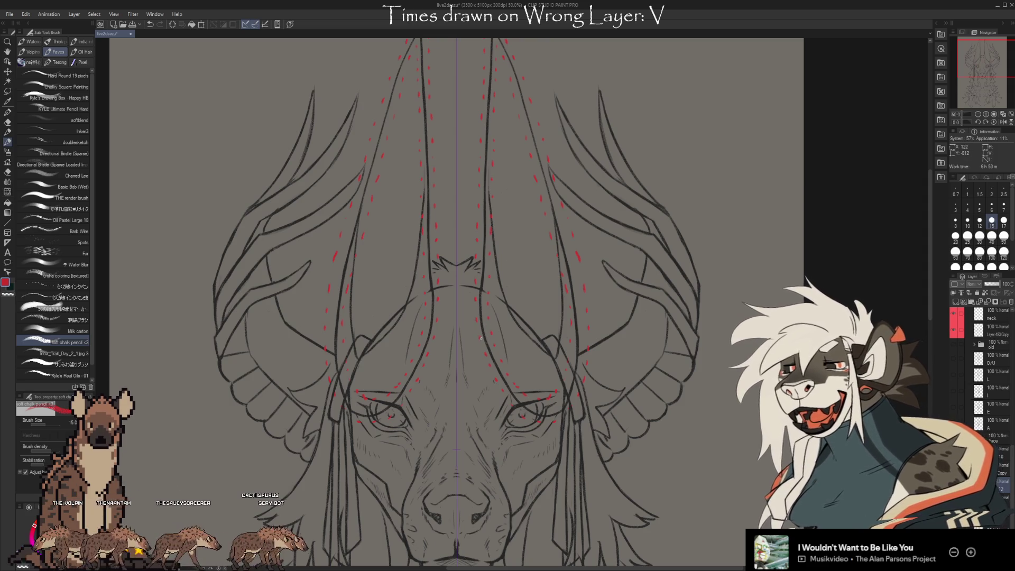
Undo a stray red stroke and add red diagonal cross marks between the horns.
{"action": "key", "text": "ctrl+z"}
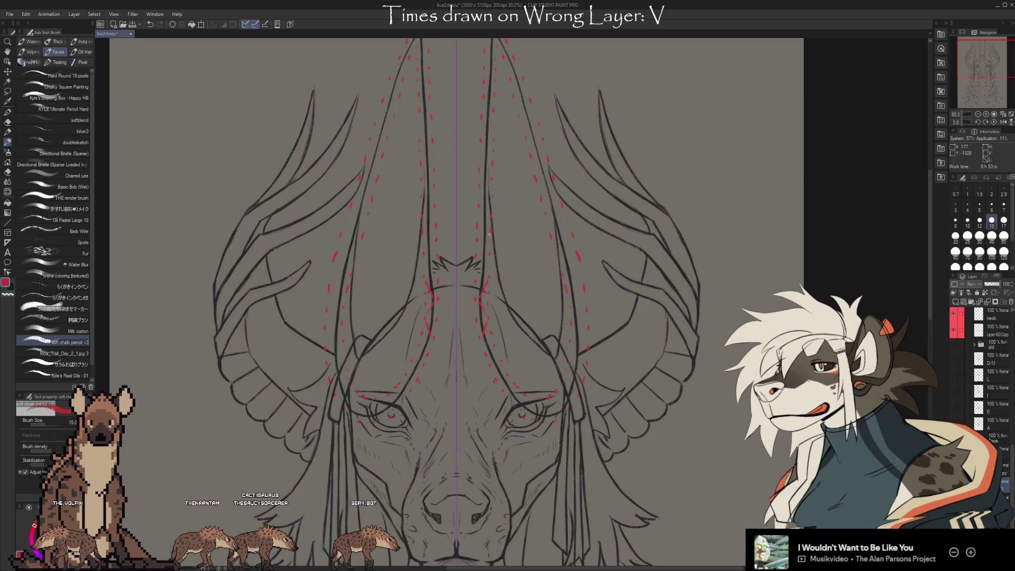
{"action": "left_click_drag", "start_coordinate": [478, 262], "coordinate": [489, 228]}
{"action": "left_click_drag", "start_coordinate": [432, 262], "coordinate": [423, 229]}
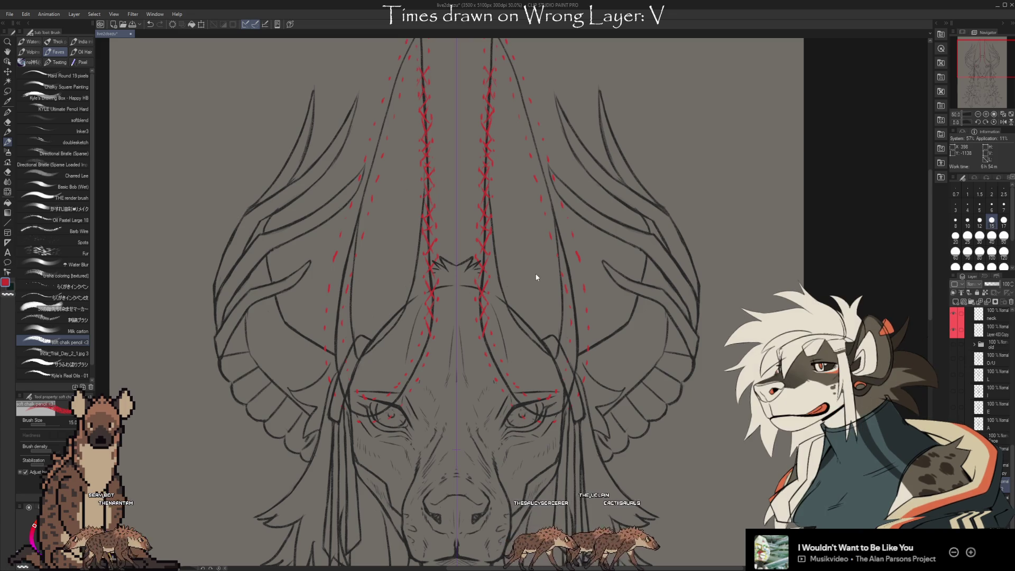
Run and commit a transform on the red marks, then zoom in on the crossed marks between the horns.
{"action": "key", "text": "ctrl+t"}
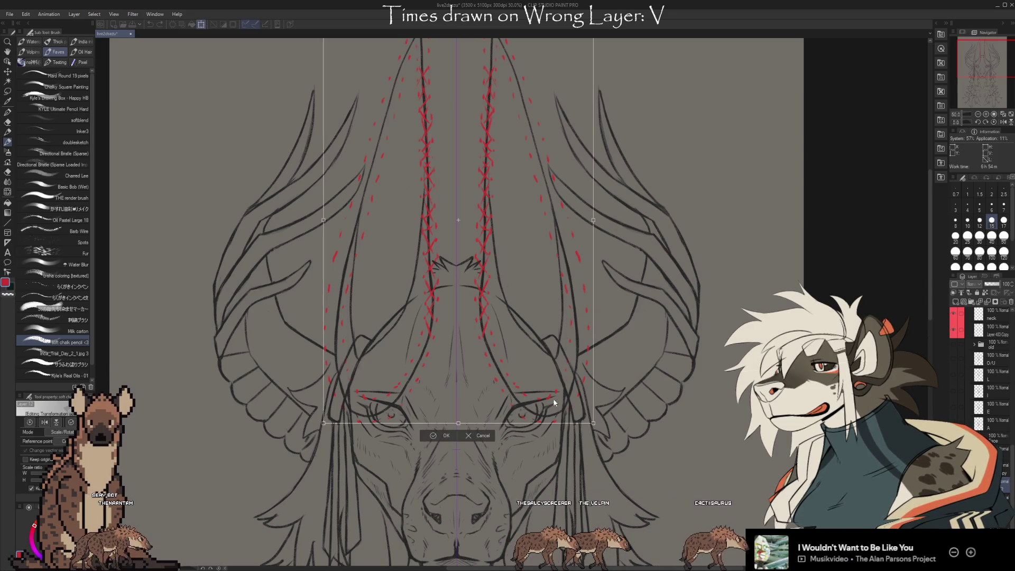
{"action": "key", "text": "Return"}
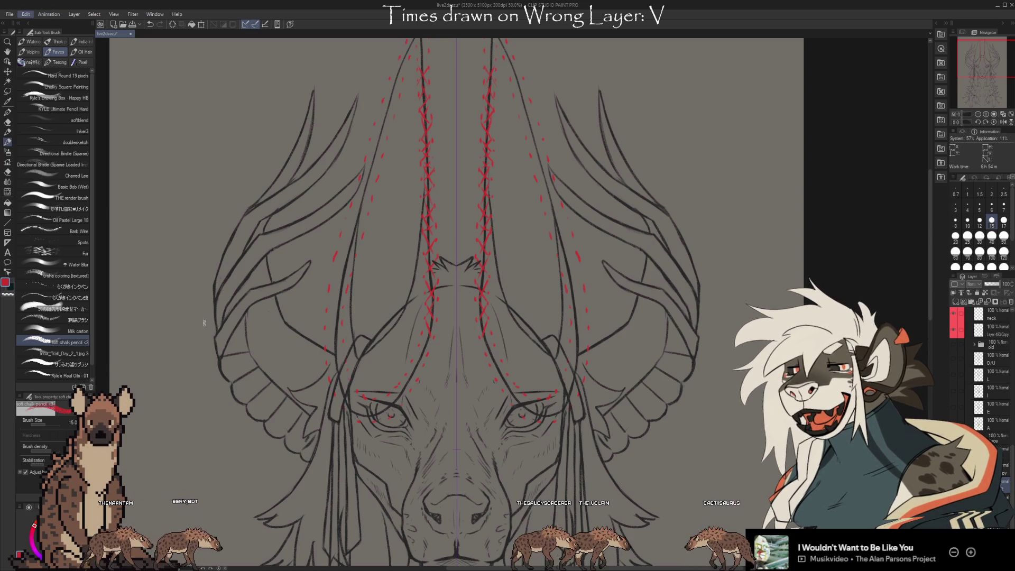
{"action": "key", "text": "ctrl+t"}
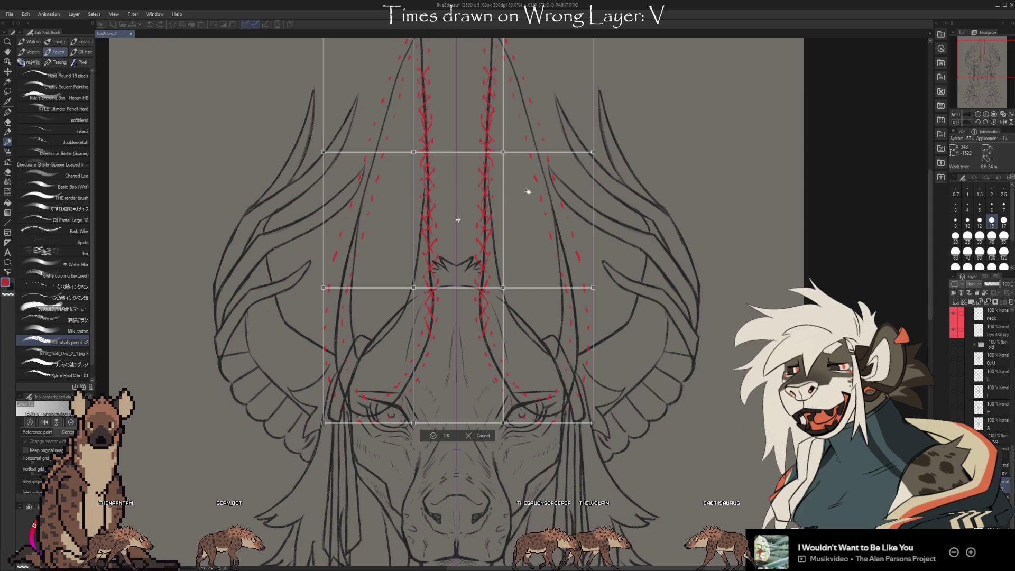
{"action": "key", "text": "Return"}
{"action": "left_click_drag", "start_coordinate": [655, 329], "coordinate": [619, 363]}
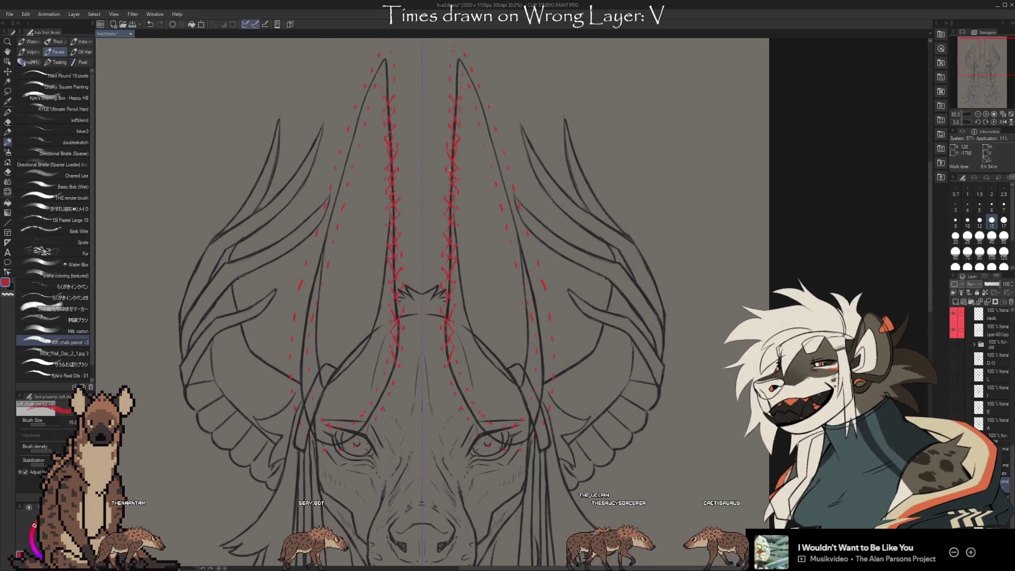
{"action": "scroll", "coordinate": [447, 171], "scroll_direction": "up", "scroll_amount": 6}
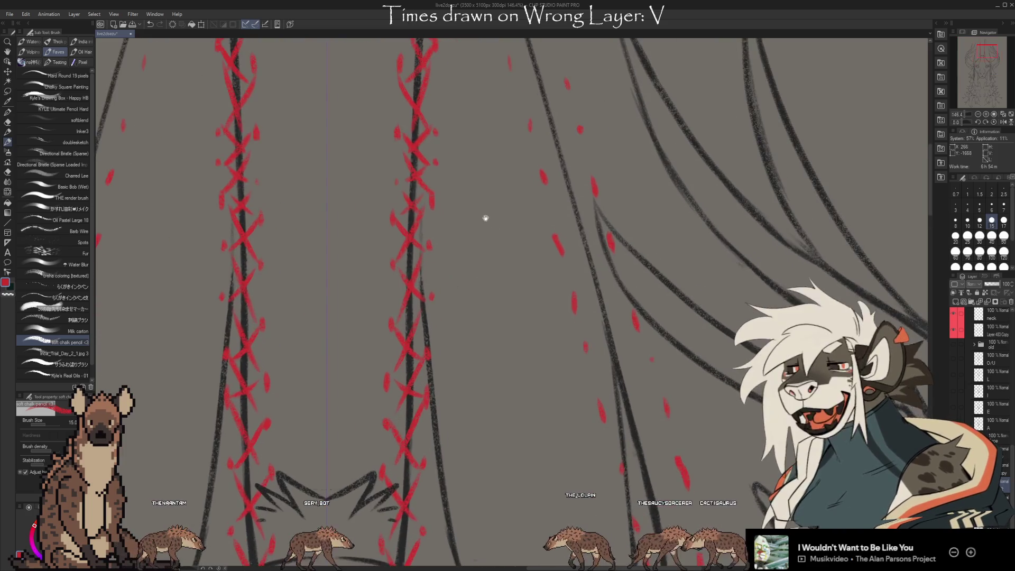
Freehand-select parts of the left and right columns of red forehead marks.
{"action": "left_click_drag", "start_coordinate": [482, 216], "coordinate": [511, 219]}
{"action": "key", "text": "m"}
{"action": "mouse_move", "coordinate": [267, 168]}
{"action": "left_mouse_down"}
{"action": "mouse_move", "coordinate": [244, 233]}
{"action": "mouse_move", "coordinate": [269, 168]}
{"action": "left_mouse_up"}
{"action": "mouse_move", "coordinate": [444, 168]}
{"action": "left_mouse_down"}
{"action": "mouse_move", "coordinate": [418, 227]}
{"action": "mouse_move", "coordinate": [448, 168]}
{"action": "left_mouse_up"}
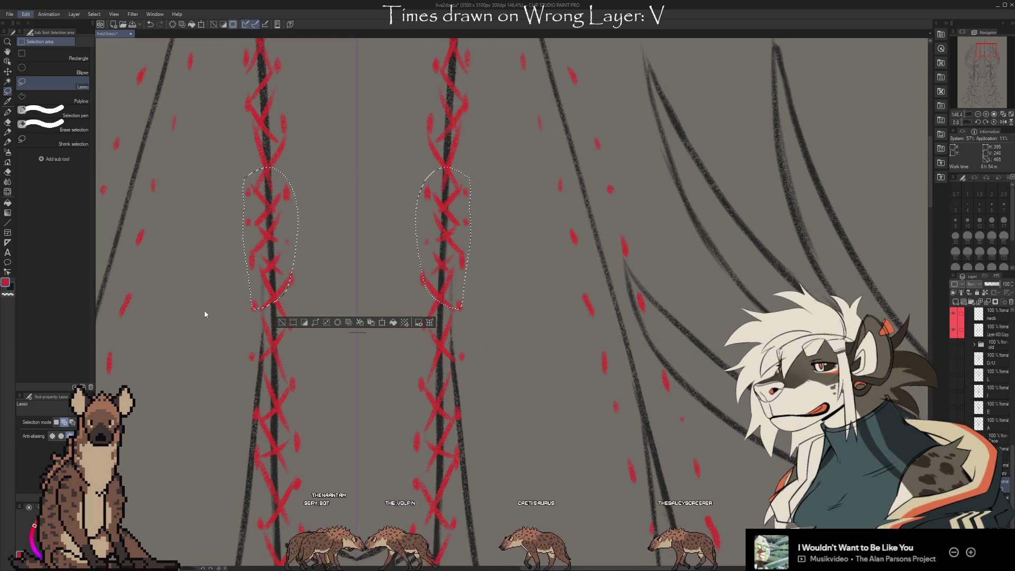
Mesh-warp the selected red forehead marks, pulling the middle, left and right points into shape.
{"action": "key", "text": "ctrl+shift+t"}
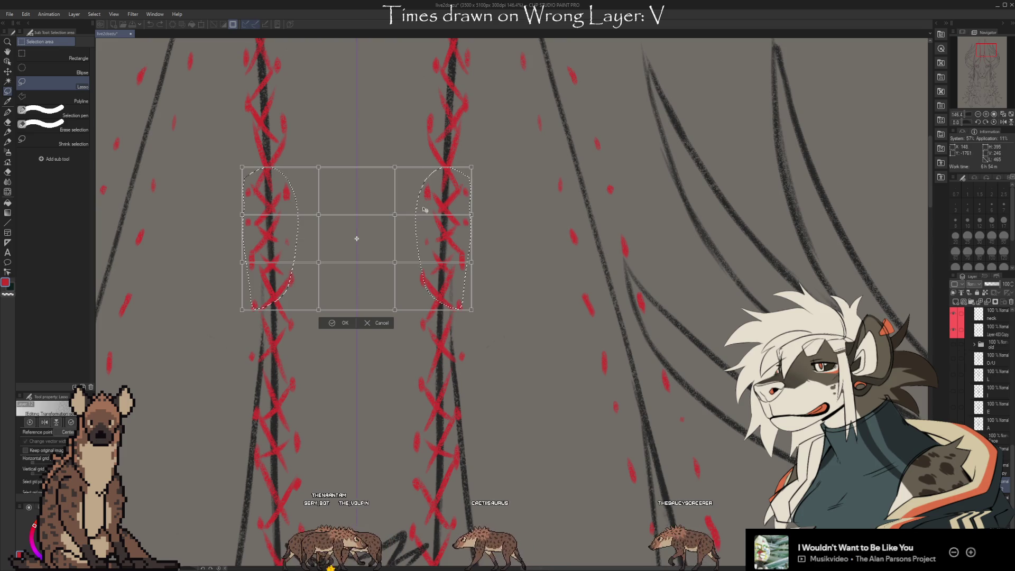
{"action": "left_click_drag", "start_coordinate": [398, 214], "coordinate": [396, 223]}
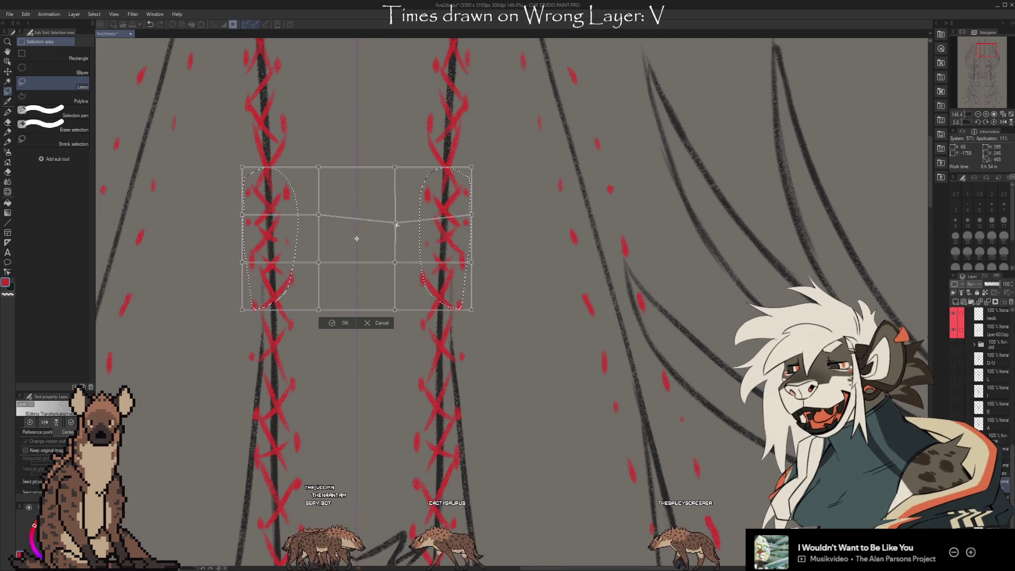
{"action": "key", "text": "ctrl+z"}
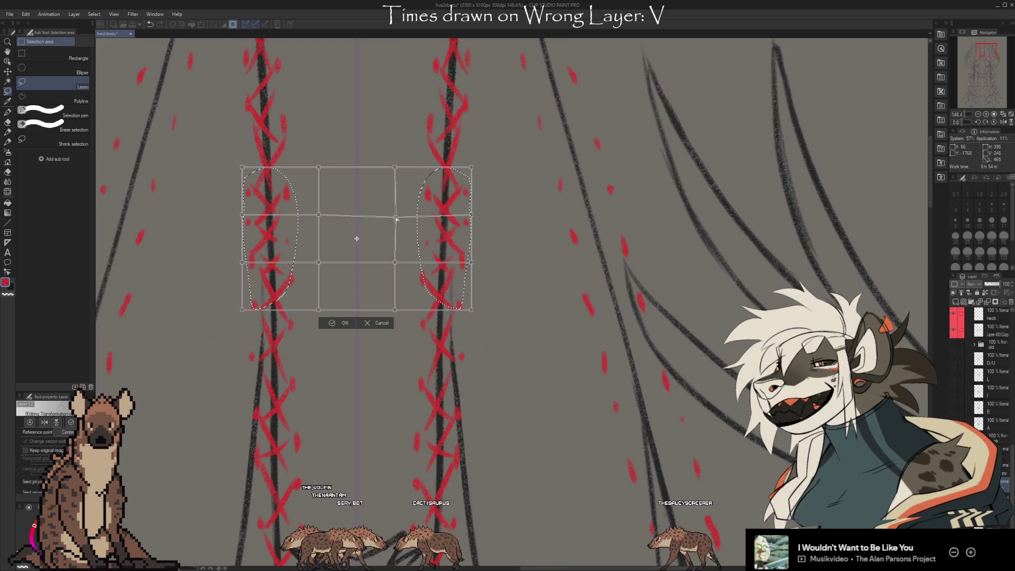
{"action": "mouse_move", "coordinate": [395, 216]}
{"action": "left_mouse_down"}
{"action": "mouse_move", "coordinate": [398, 243]}
{"action": "mouse_move", "coordinate": [401, 225]}
{"action": "mouse_move", "coordinate": [364, 222]}
{"action": "mouse_move", "coordinate": [362, 203]}
{"action": "left_mouse_up"}
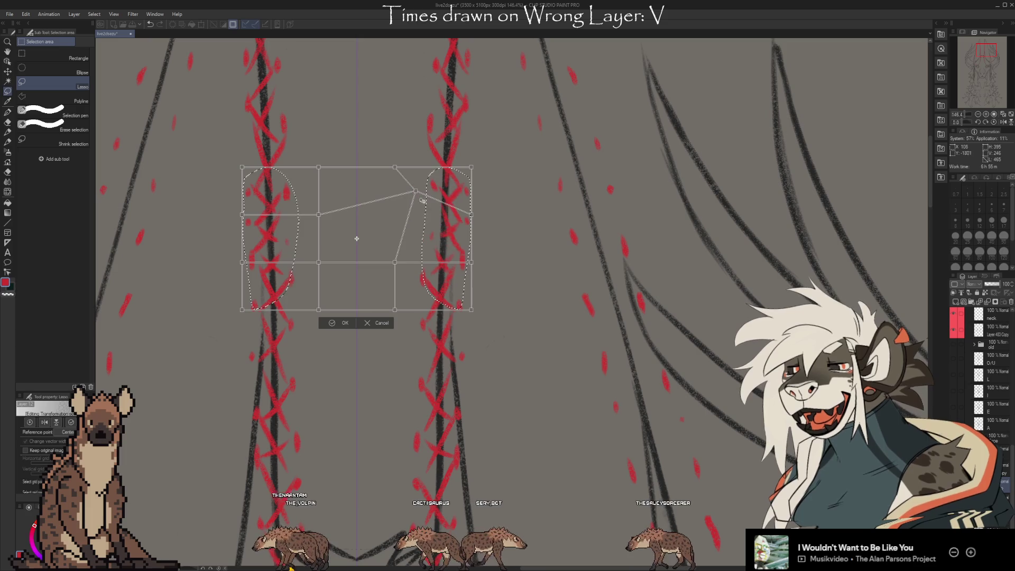
{"action": "mouse_move", "coordinate": [413, 245]}
{"action": "left_mouse_down"}
{"action": "mouse_move", "coordinate": [369, 199]}
{"action": "mouse_move", "coordinate": [400, 223]}
{"action": "mouse_move", "coordinate": [385, 226]}
{"action": "left_mouse_up"}
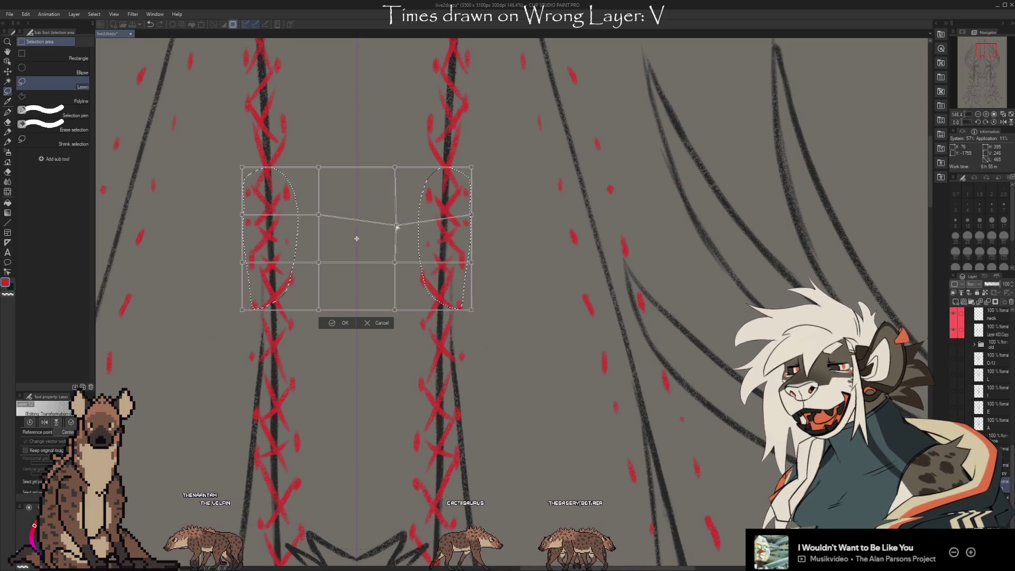
{"action": "mouse_move", "coordinate": [472, 215]}
{"action": "left_mouse_down"}
{"action": "mouse_move", "coordinate": [442, 216]}
{"action": "mouse_move", "coordinate": [565, 223]}
{"action": "left_mouse_up"}
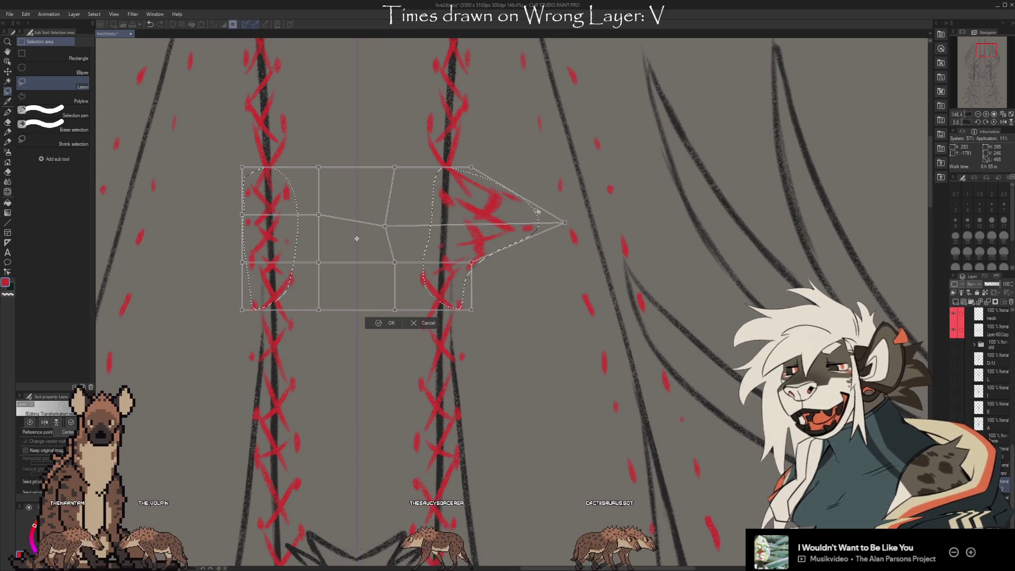
{"action": "left_click_drag", "start_coordinate": [386, 226], "coordinate": [471, 219]}
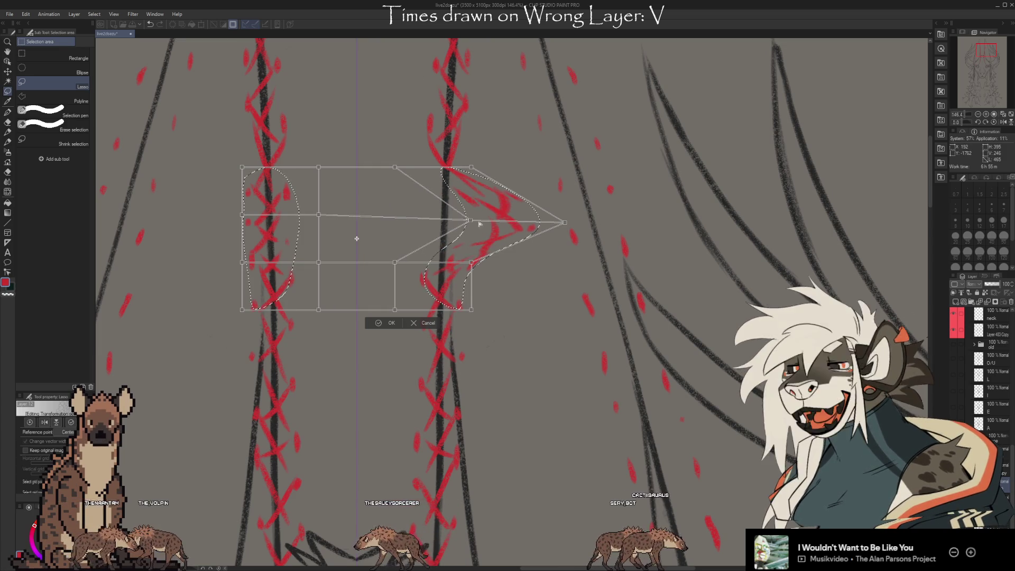
{"action": "left_click_drag", "start_coordinate": [318, 215], "coordinate": [352, 251]}
{"action": "left_click_drag", "start_coordinate": [242, 167], "coordinate": [314, 208]}
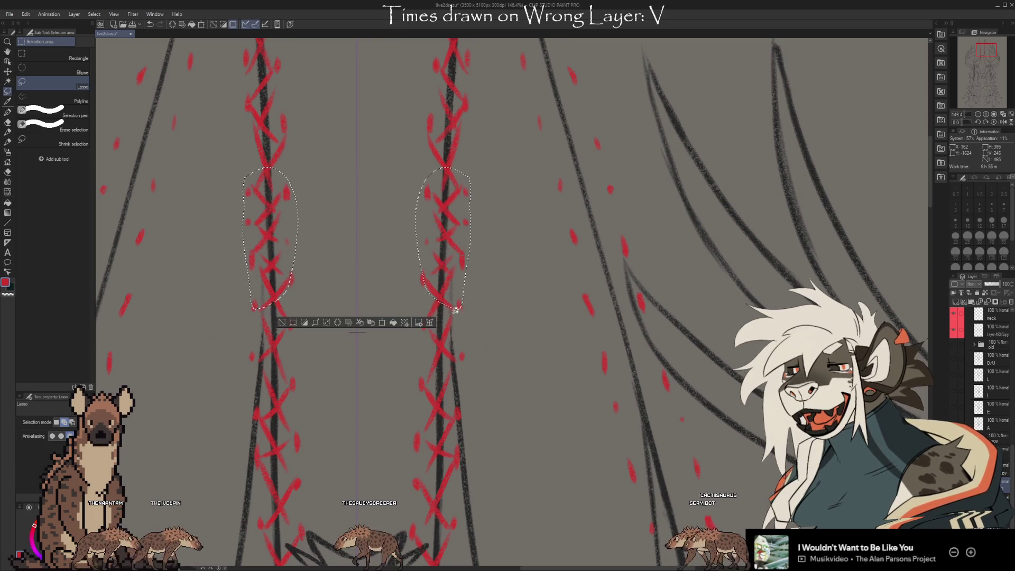
Clear the selection and move the view from the forehead to frame the whole face.
{"action": "scroll", "coordinate": [430, 306], "scroll_direction": "down", "scroll_amount": 5}
{"action": "scroll", "coordinate": [618, 279], "scroll_direction": "down", "scroll_amount": 1}
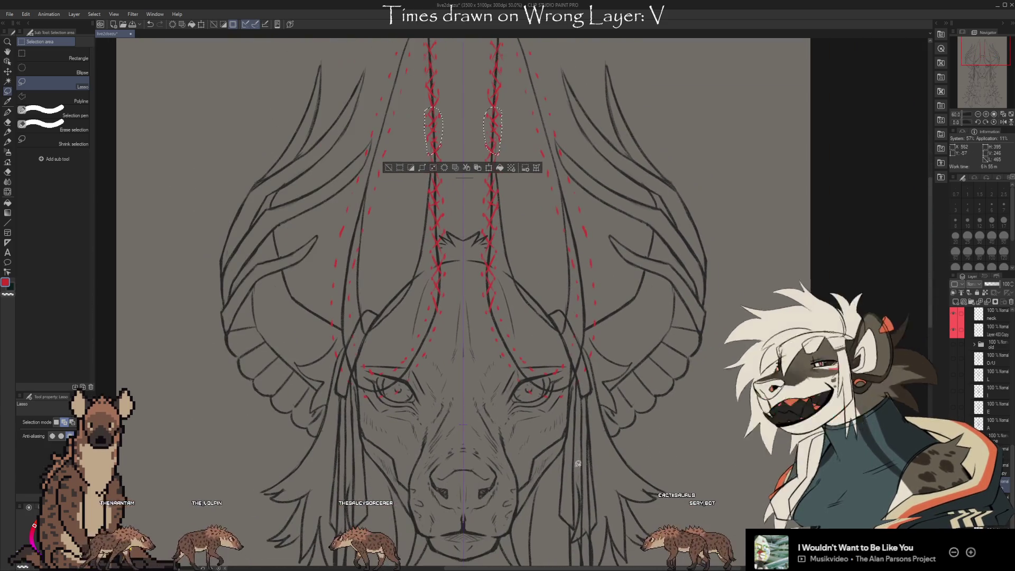
{"action": "left_click", "coordinate": [389, 169]}
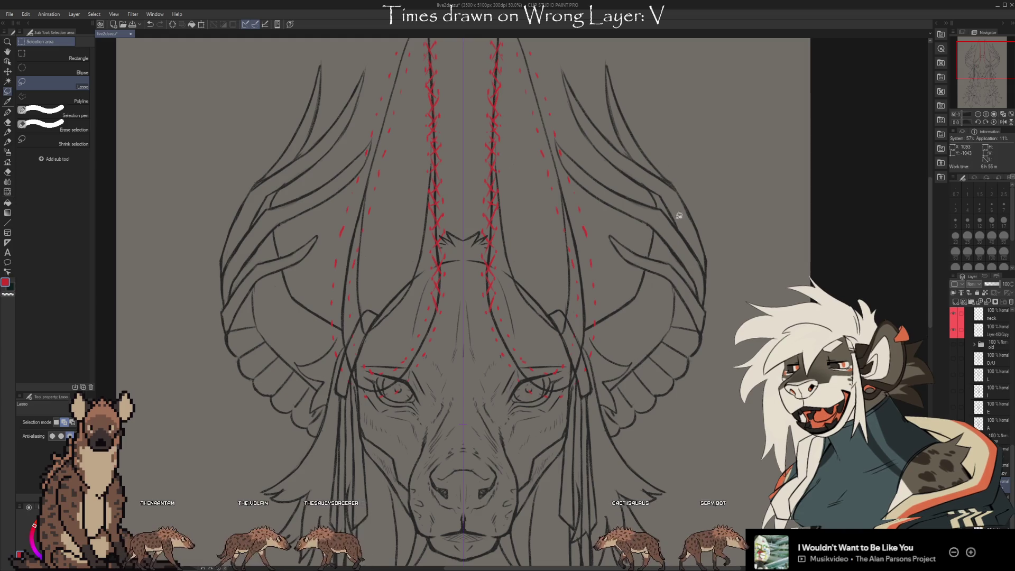
{"action": "scroll", "coordinate": [660, 296], "scroll_direction": "down", "scroll_amount": 5}
{"action": "left_click_drag", "start_coordinate": [694, 335], "coordinate": [692, 324]}
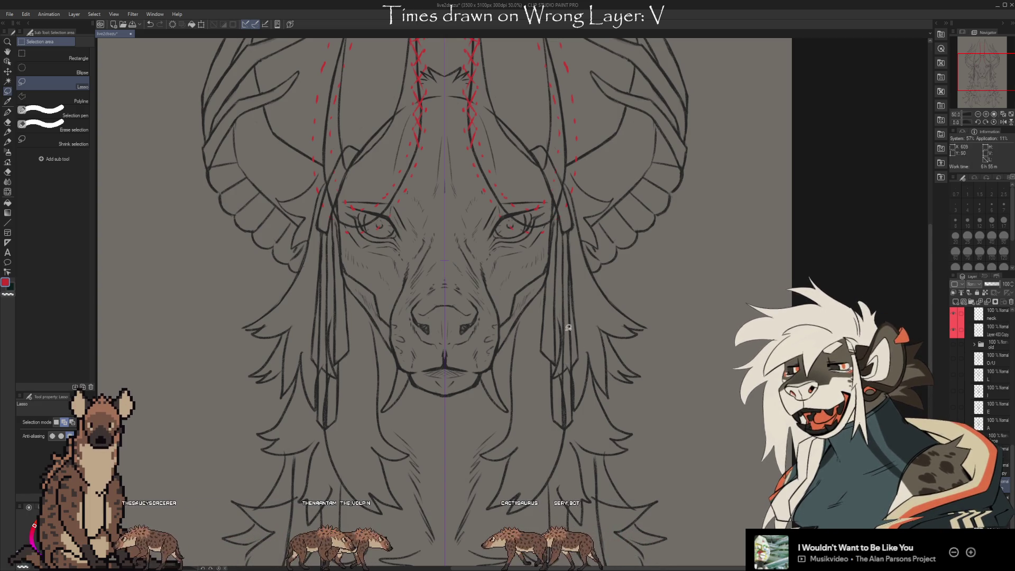
{"action": "scroll", "coordinate": [512, 222], "scroll_direction": "up", "scroll_amount": 5}
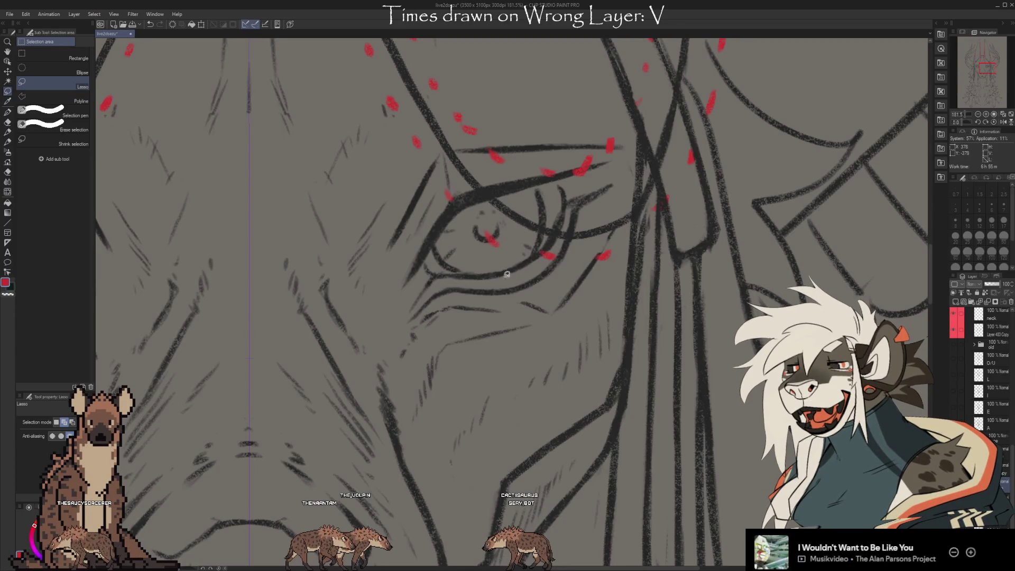
{"action": "left_click_drag", "start_coordinate": [521, 462], "coordinate": [717, 239]}
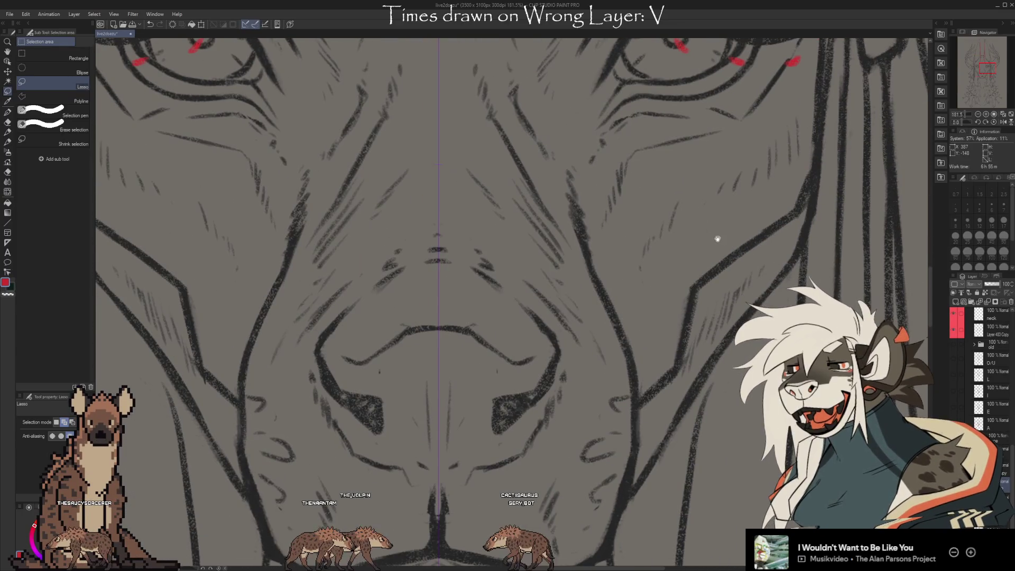
{"action": "scroll", "coordinate": [720, 236], "scroll_direction": "down", "scroll_amount": 3}
{"action": "left_click_drag", "start_coordinate": [613, 357], "coordinate": [581, 350]}
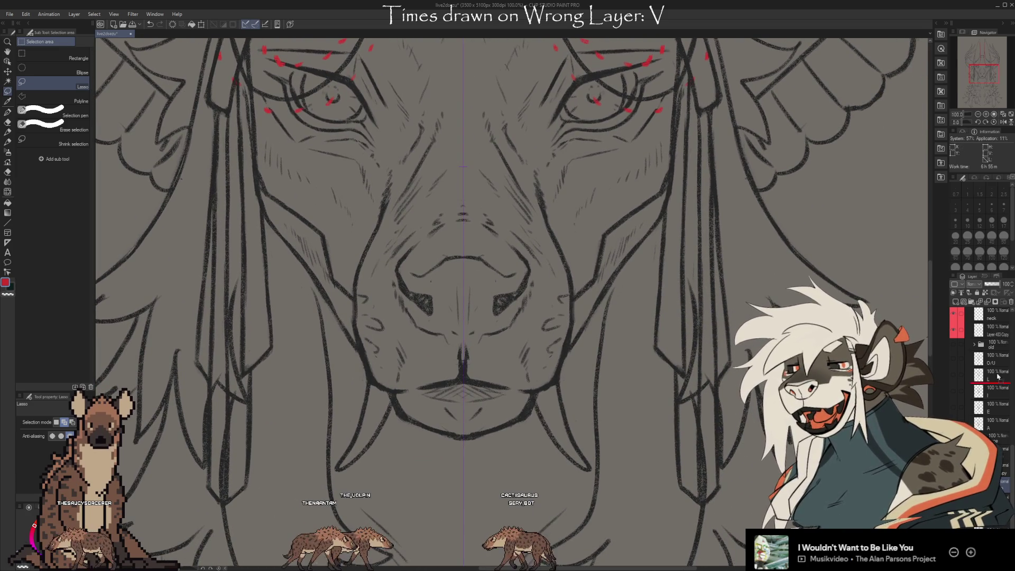
Hide the red eye-guide layer and sketch a red loop around the nose with the chalk pencil.
{"action": "left_click", "coordinate": [969, 416]}
{"action": "key", "text": "b"}
{"action": "mouse_move", "coordinate": [417, 235]}
{"action": "left_mouse_down"}
{"action": "mouse_move", "coordinate": [534, 277]}
{"action": "mouse_move", "coordinate": [447, 219]}
{"action": "left_mouse_up"}
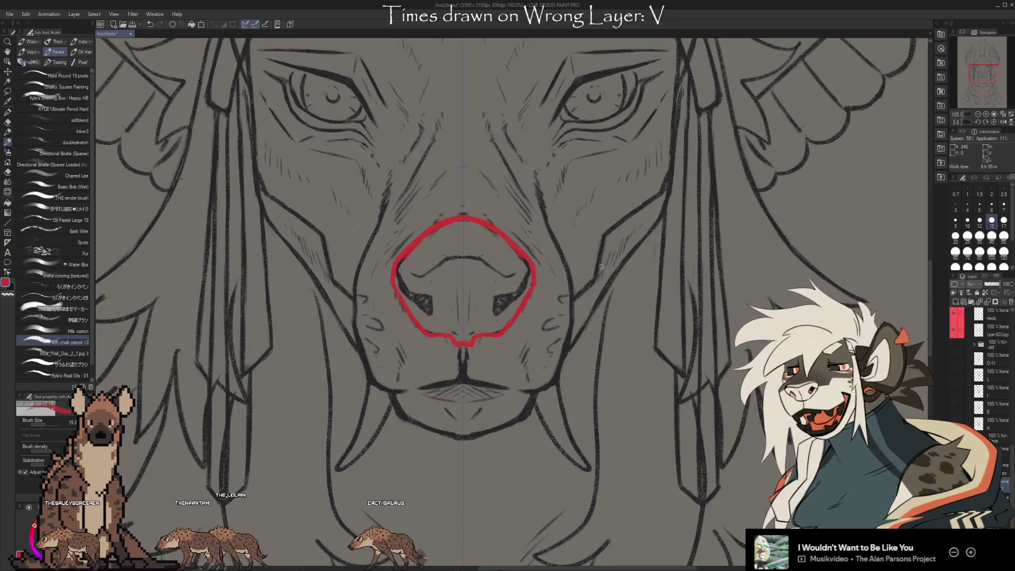
Draw mirrored red nostrils with inner edges and a joining arch, undoing stray cheek marks.
{"action": "mouse_move", "coordinate": [597, 312]}
{"action": "left_mouse_down"}
{"action": "mouse_move", "coordinate": [601, 221]}
{"action": "mouse_move", "coordinate": [602, 319]}
{"action": "left_mouse_up"}
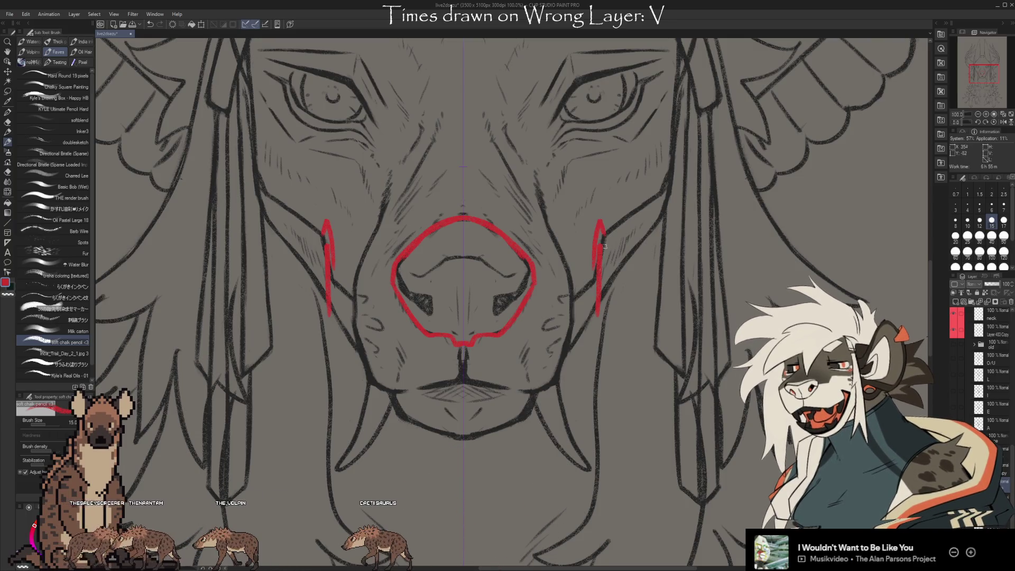
{"action": "key", "text": "ctrl+z"}
{"action": "key", "text": "ctrl+z"}
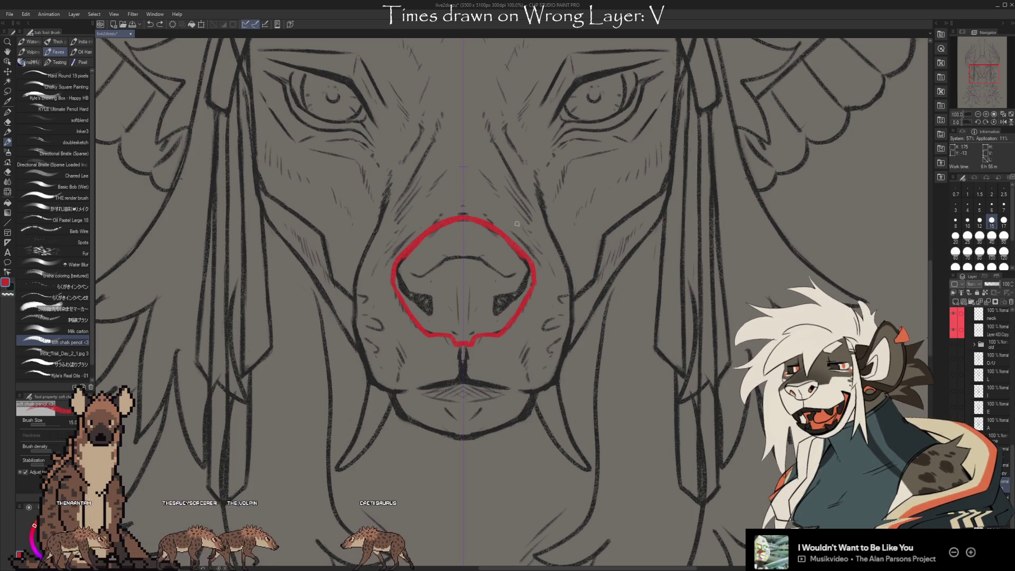
{"action": "left_click_drag", "start_coordinate": [528, 268], "coordinate": [509, 297]}
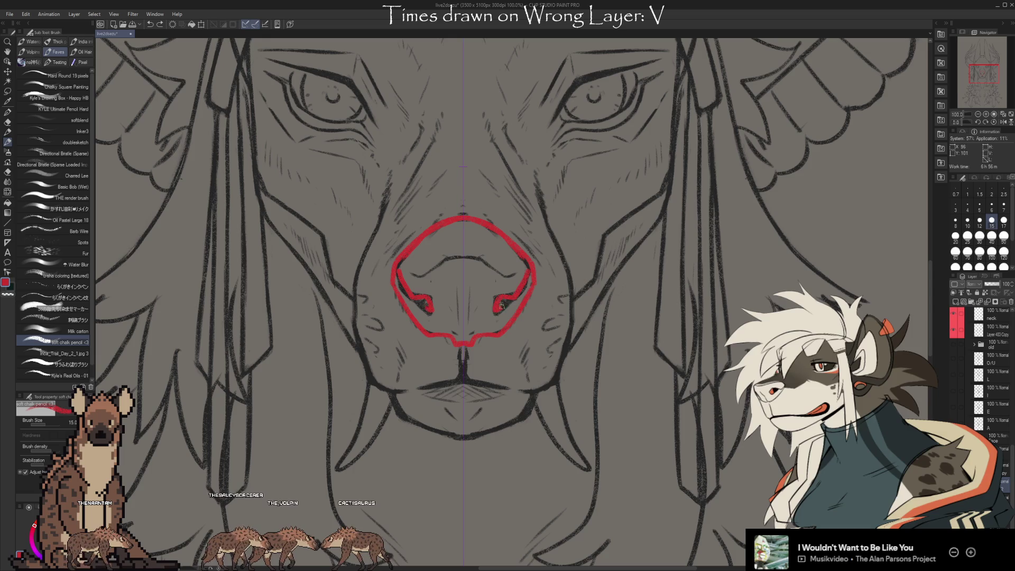
{"action": "left_click_drag", "start_coordinate": [420, 301], "coordinate": [429, 307]}
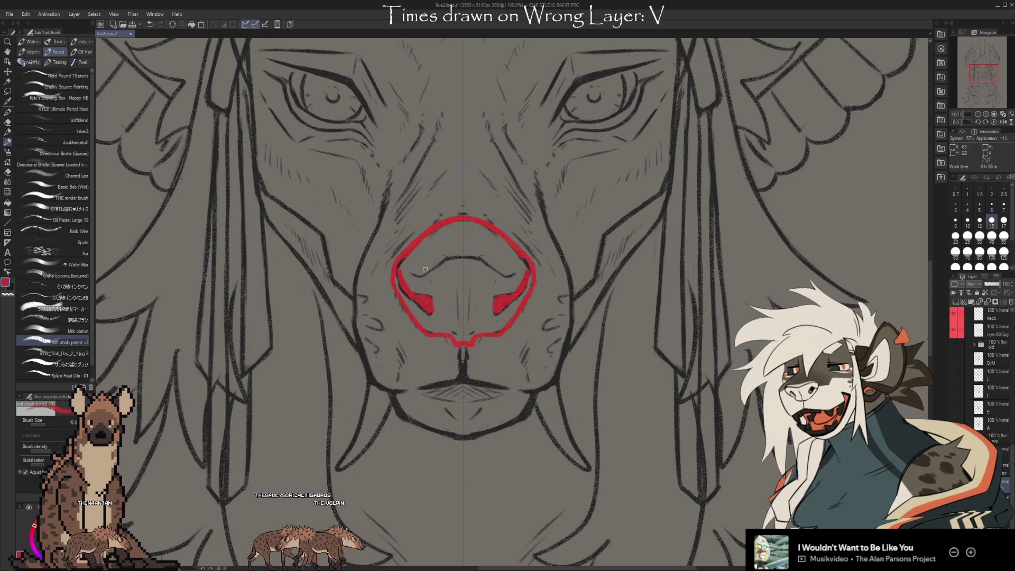
{"action": "left_click_drag", "start_coordinate": [434, 267], "coordinate": [456, 258]}
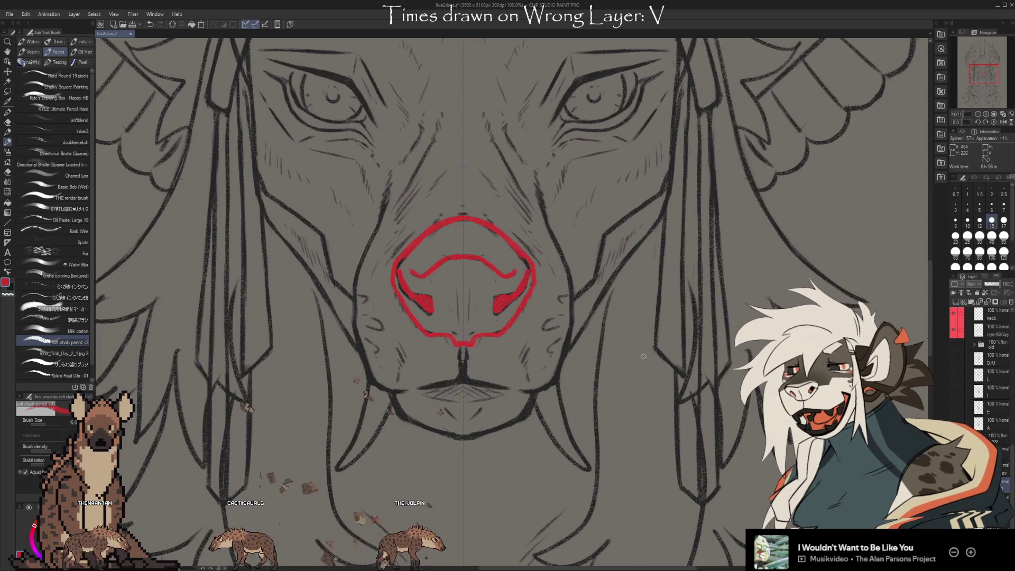
Lasso the arched stroke across the nose, then clear the selection.
{"action": "left_click", "coordinate": [8, 92]}
{"action": "mouse_move", "coordinate": [462, 289]}
{"action": "left_mouse_down"}
{"action": "mouse_move", "coordinate": [412, 276]}
{"action": "mouse_move", "coordinate": [523, 267]}
{"action": "mouse_move", "coordinate": [410, 263]}
{"action": "left_mouse_up"}
{"action": "key", "text": "ctrl+d"}
{"action": "key", "text": "ctrl+d"}
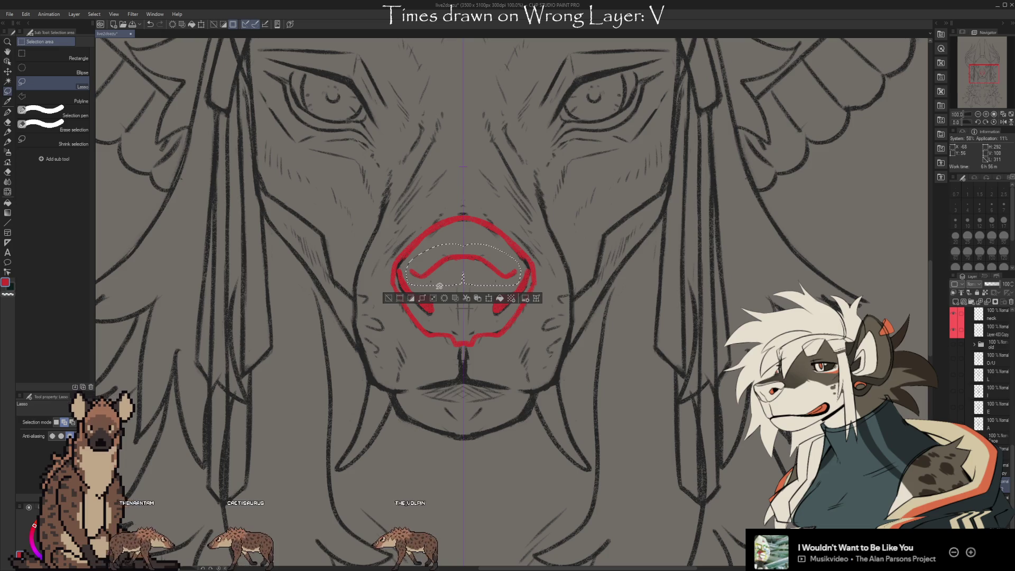
Move the red nose arch down slightly and deselect.
{"action": "key", "text": "ctrl+t"}
{"action": "left_click_drag", "start_coordinate": [486, 279], "coordinate": [485, 289]}
{"action": "left_click", "coordinate": [445, 308]}
{"action": "key", "text": "ctrl+d"}
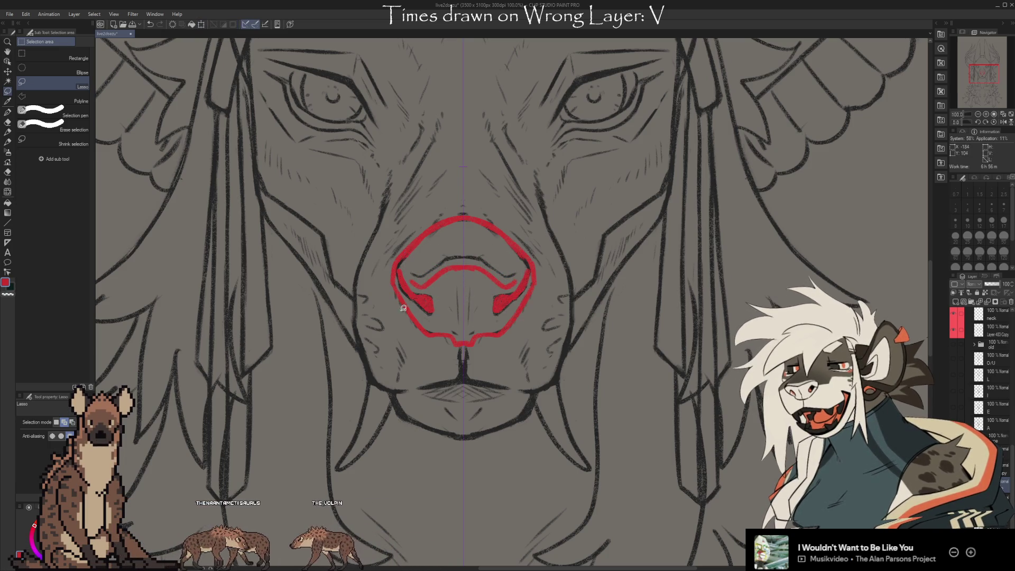
Select the arch and nostril strokes and move them down a little.
{"action": "left_click_drag", "start_coordinate": [533, 275], "coordinate": [524, 271]}
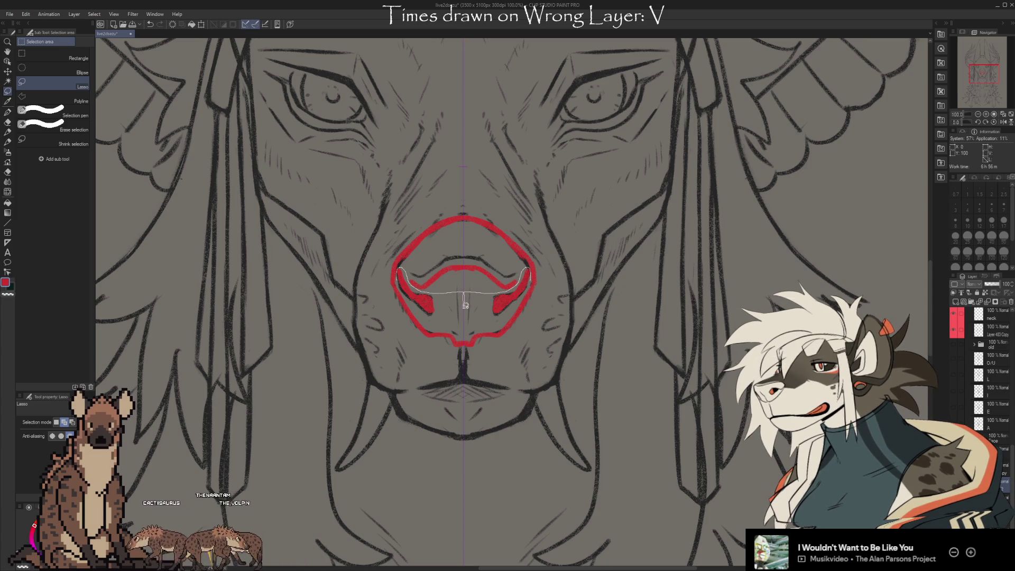
{"action": "left_click_drag", "start_coordinate": [530, 288], "coordinate": [532, 262]}
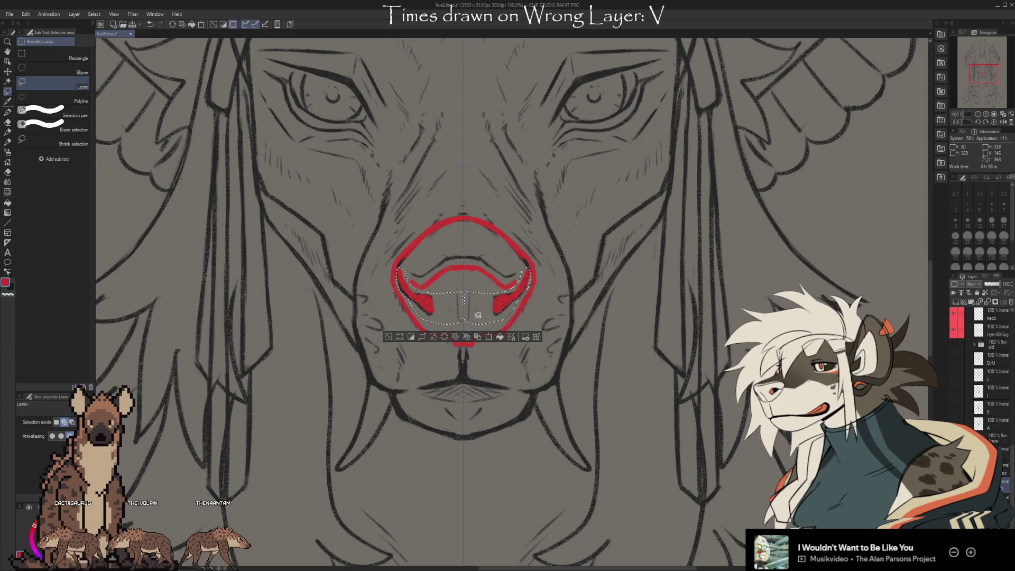
{"action": "key", "text": "ctrl+t"}
{"action": "left_click_drag", "start_coordinate": [486, 312], "coordinate": [486, 318]}
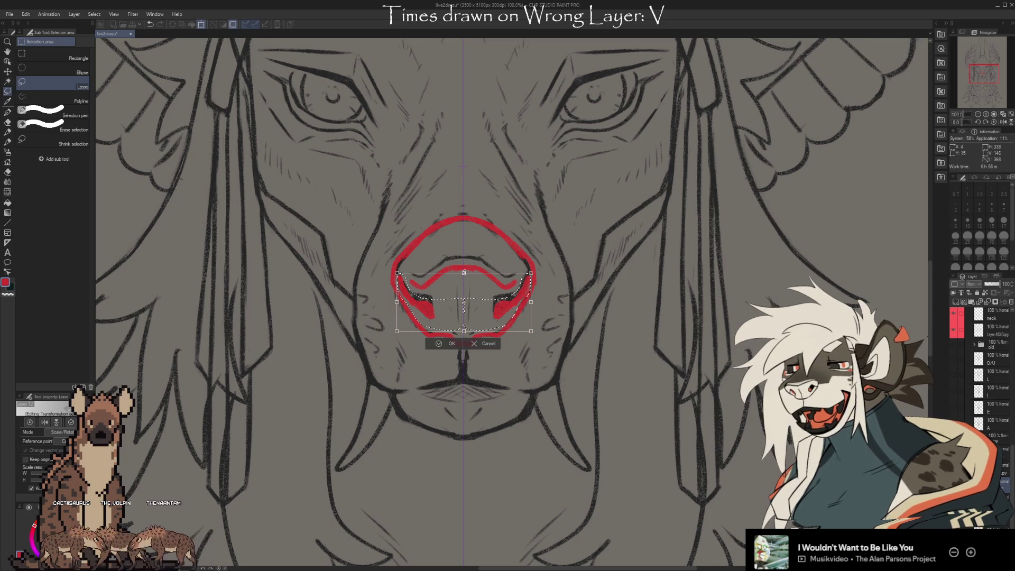
{"action": "left_click_drag", "start_coordinate": [530, 331], "coordinate": [524, 328]}
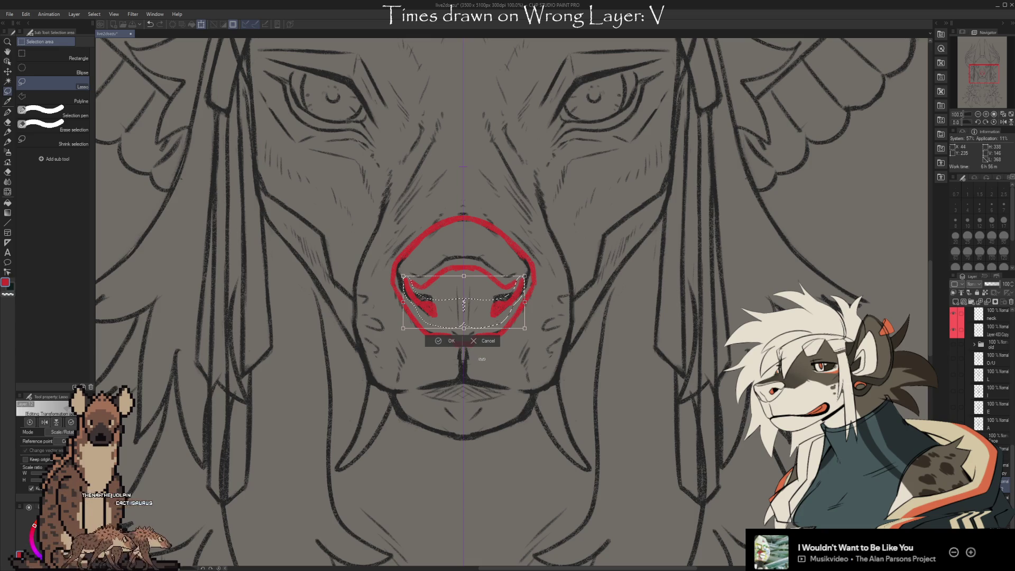
{"action": "left_click_drag", "start_coordinate": [525, 329], "coordinate": [531, 332]}
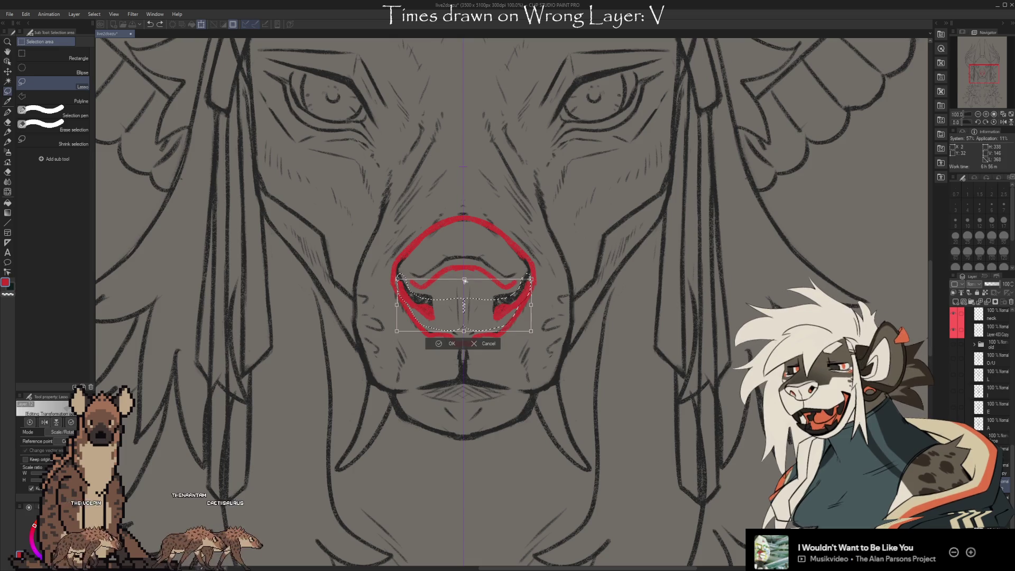
{"action": "left_click", "coordinate": [443, 344]}
Flatten the bottom of the nose outline by squashing it upward.
{"action": "mouse_move", "coordinate": [508, 337]}
{"action": "left_mouse_down"}
{"action": "mouse_move", "coordinate": [439, 349]}
{"action": "mouse_move", "coordinate": [417, 334]}
{"action": "mouse_move", "coordinate": [467, 319]}
{"action": "left_mouse_up"}
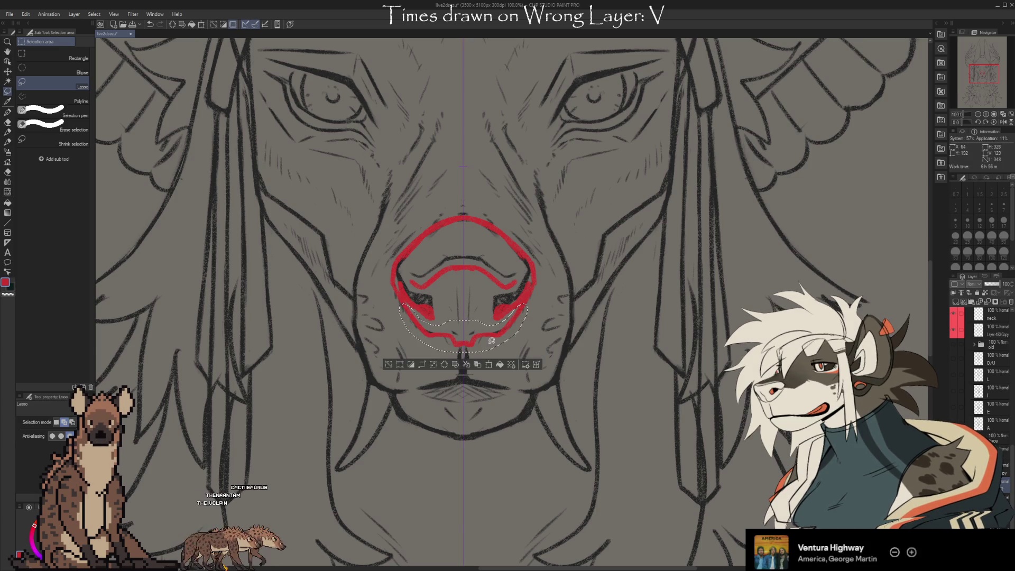
{"action": "key", "text": "ctrl+t"}
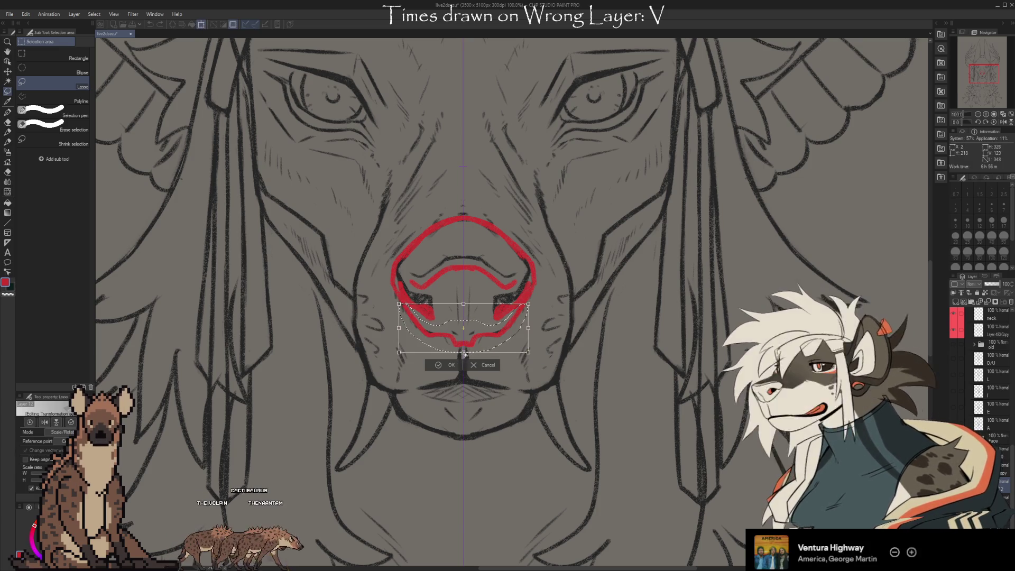
{"action": "left_click_drag", "start_coordinate": [463, 350], "coordinate": [463, 345]}
{"action": "left_click", "coordinate": [455, 357]}
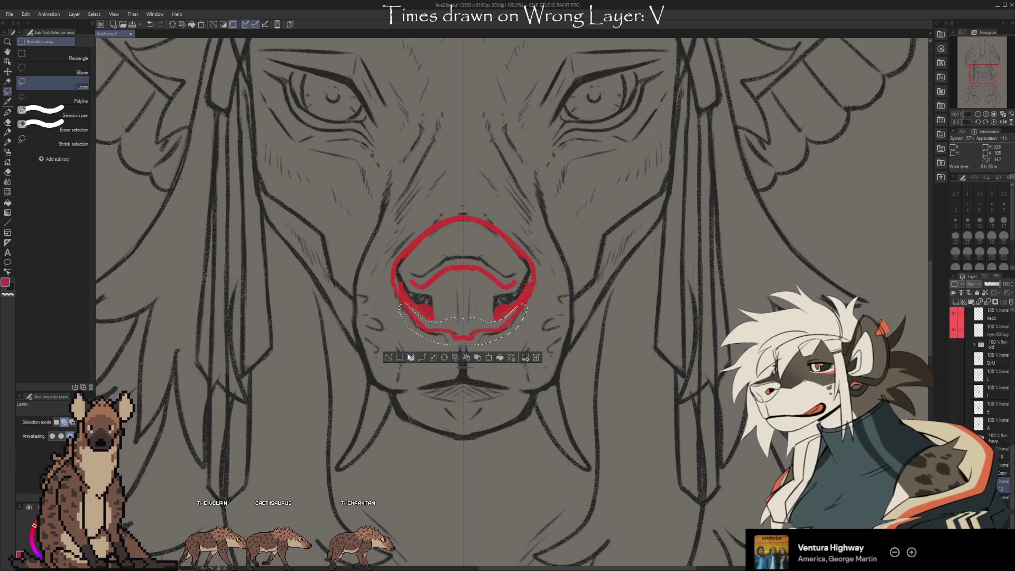
{"action": "key", "text": "ctrl+d"}
Stretch the top of the nose outline upward to make it taller.
{"action": "mouse_move", "coordinate": [543, 256]}
{"action": "left_mouse_down"}
{"action": "mouse_move", "coordinate": [474, 246]}
{"action": "mouse_move", "coordinate": [420, 200]}
{"action": "mouse_move", "coordinate": [542, 251]}
{"action": "left_mouse_up"}
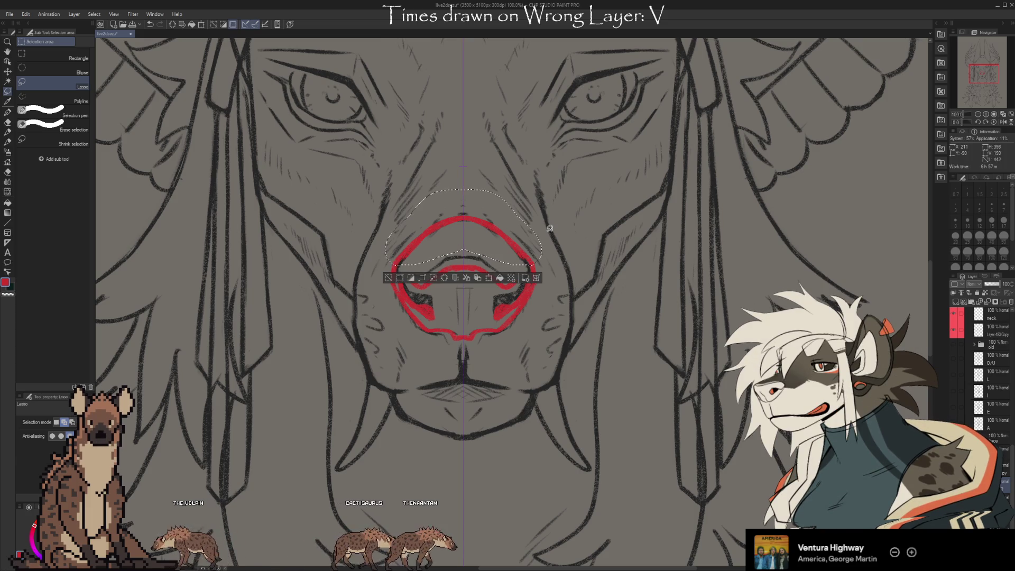
{"action": "key", "text": "ctrl+t"}
{"action": "left_click_drag", "start_coordinate": [464, 189], "coordinate": [465, 174]}
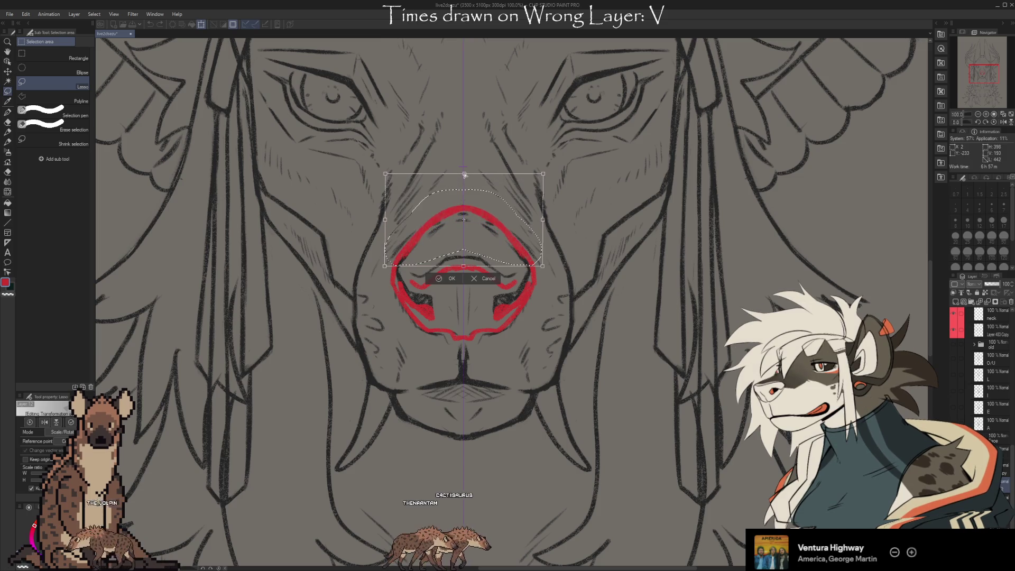
{"action": "left_click", "coordinate": [439, 281]}
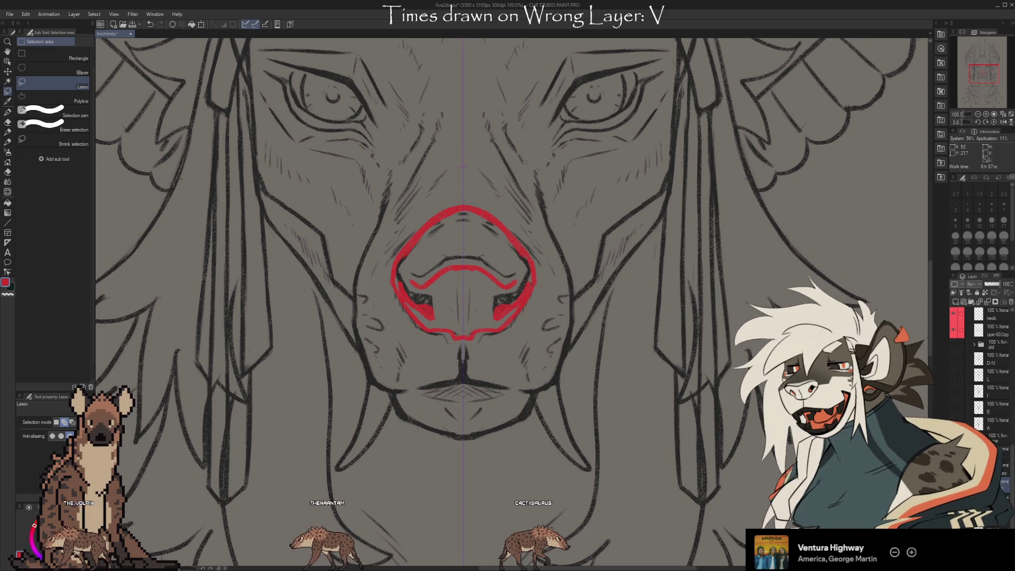
With the chalk pencil, draw red guide lines below the nose and across the nostrils, plus a double-headed arrow.
{"action": "key", "text": "b"}
{"action": "left_click_drag", "start_coordinate": [396, 355], "coordinate": [530, 356]}
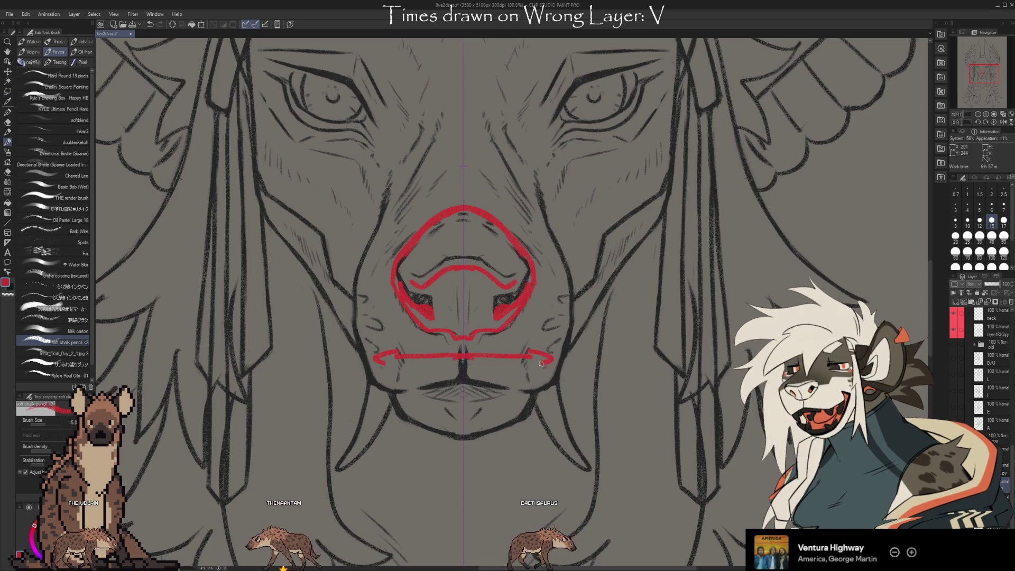
{"action": "left_click_drag", "start_coordinate": [441, 258], "coordinate": [485, 258]}
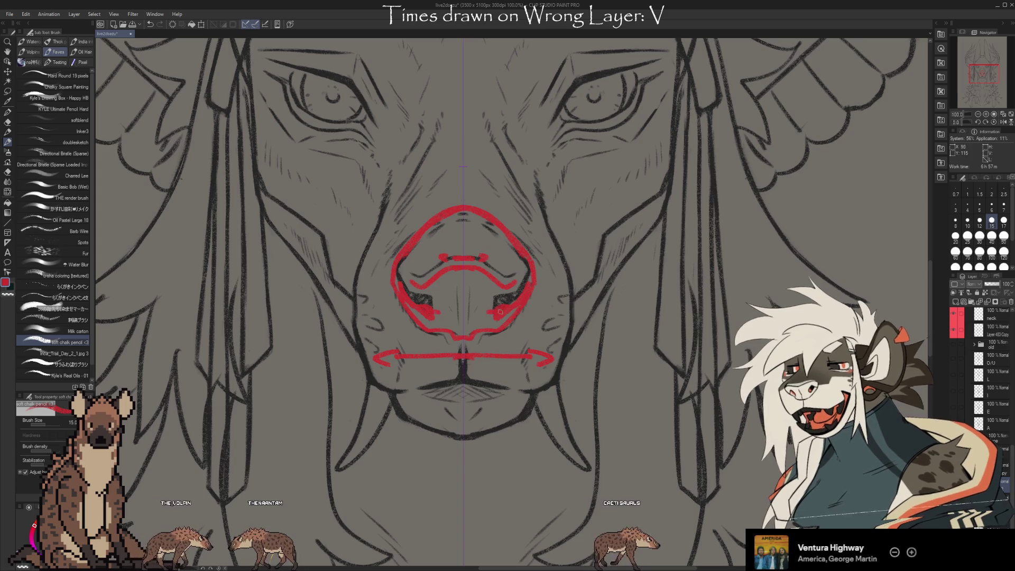
{"action": "left_click_drag", "start_coordinate": [547, 308], "coordinate": [379, 308]}
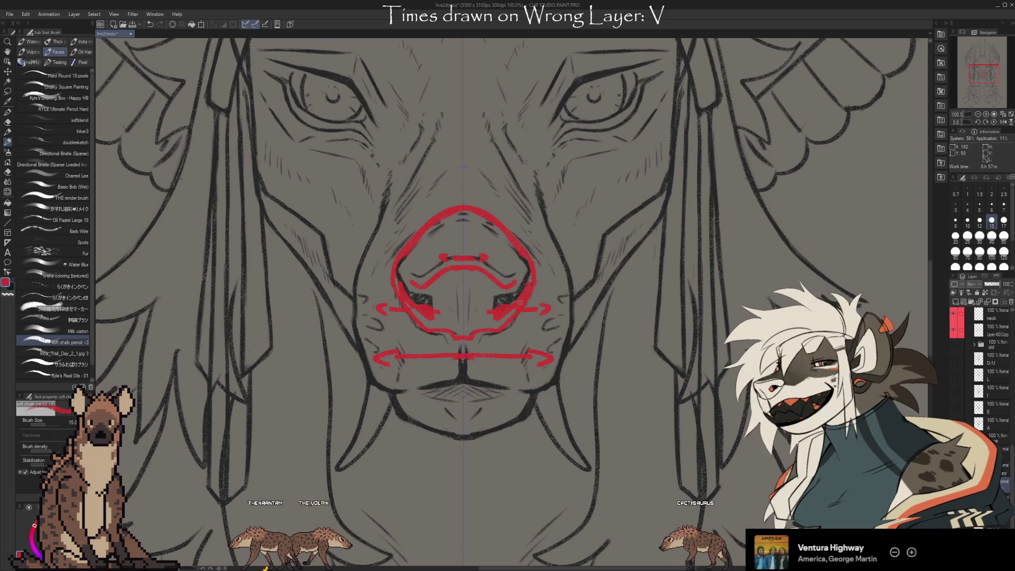
Circle both cheeks of the muzzle with red ovals.
{"action": "mouse_move", "coordinate": [531, 272]}
{"action": "left_mouse_down"}
{"action": "mouse_move", "coordinate": [570, 349]}
{"action": "mouse_move", "coordinate": [533, 260]}
{"action": "left_mouse_up"}
{"action": "left_click_drag", "start_coordinate": [396, 260], "coordinate": [399, 265]}
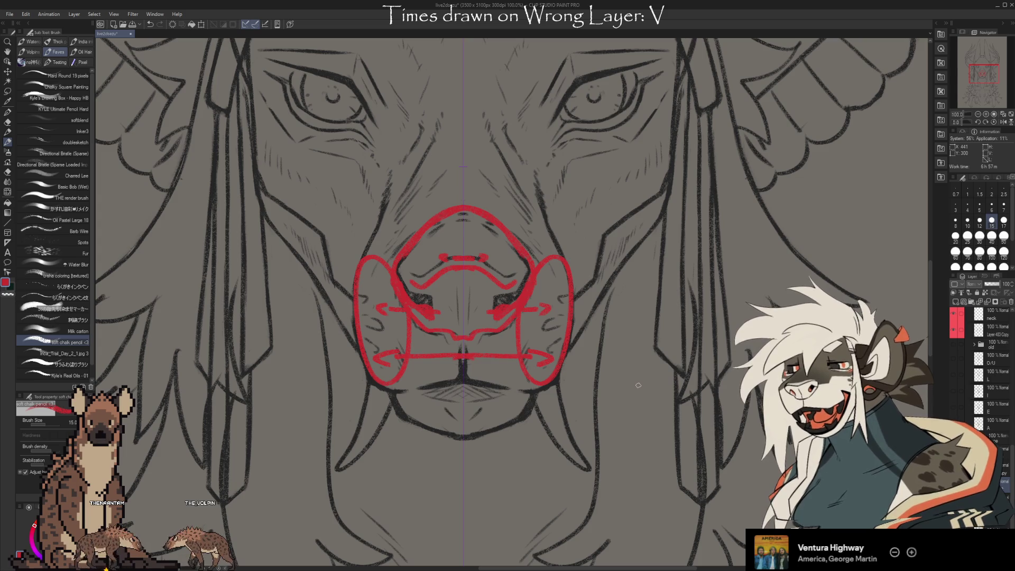
{"action": "scroll", "coordinate": [677, 383], "scroll_direction": "right", "scroll_amount": 5}
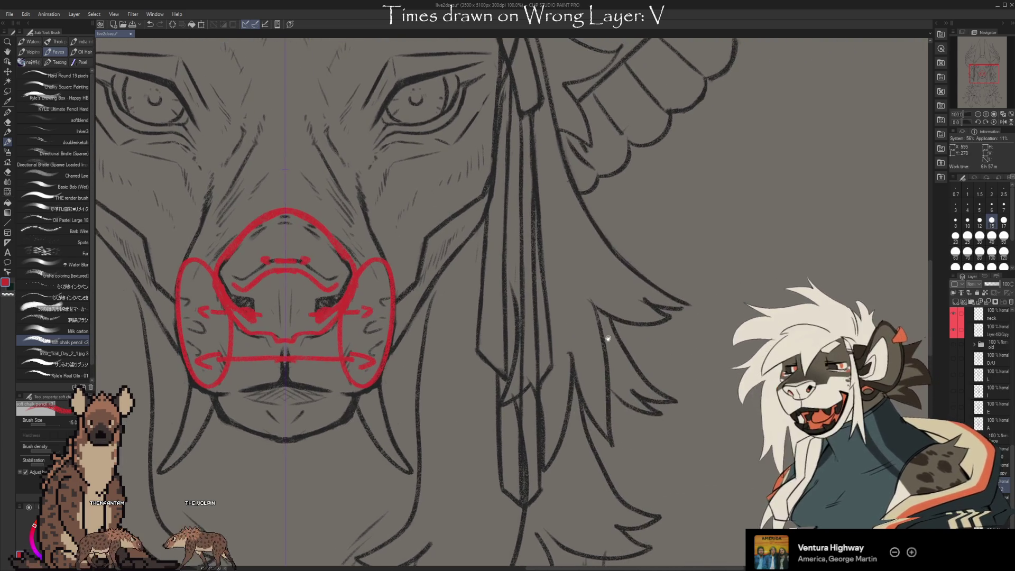
{"action": "left_click_drag", "start_coordinate": [683, 168], "coordinate": [588, 228]}
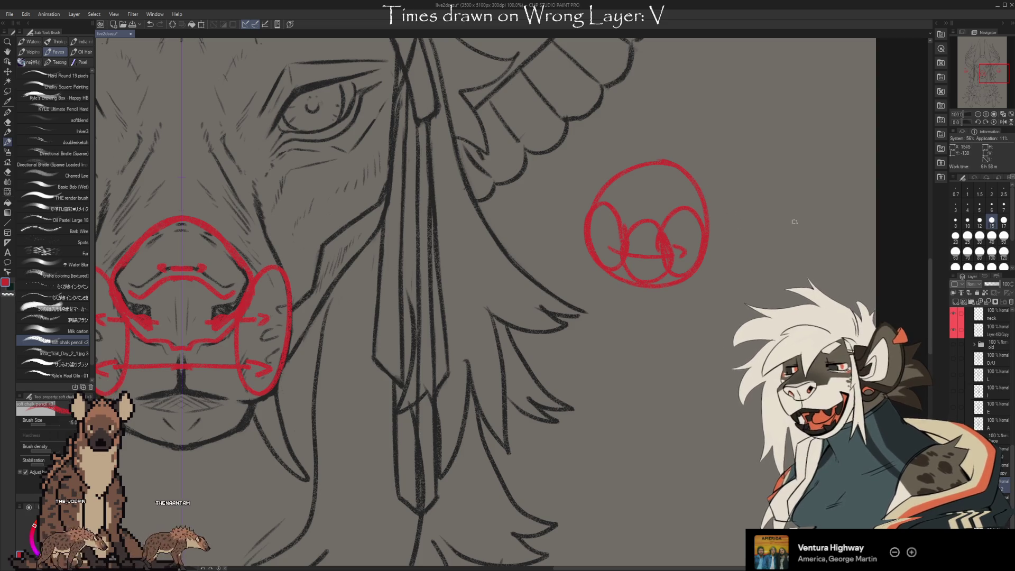
{"action": "left_click_drag", "start_coordinate": [733, 203], "coordinate": [769, 167]}
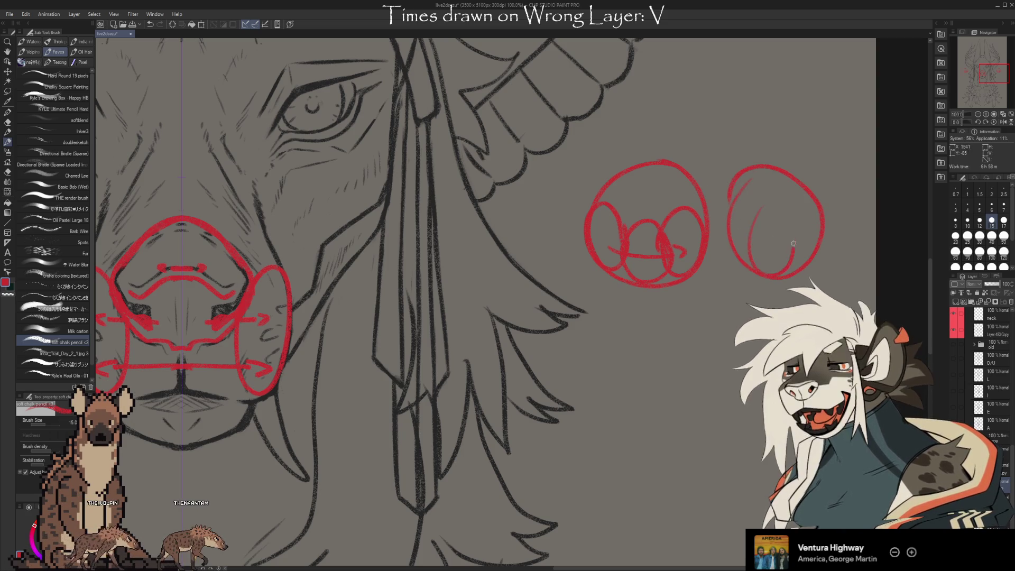
{"action": "left_click_drag", "start_coordinate": [782, 226], "coordinate": [765, 218]}
{"action": "mouse_move", "coordinate": [832, 231]}
{"action": "left_mouse_down"}
{"action": "mouse_move", "coordinate": [847, 253]}
{"action": "mouse_move", "coordinate": [841, 286]}
{"action": "left_mouse_up"}
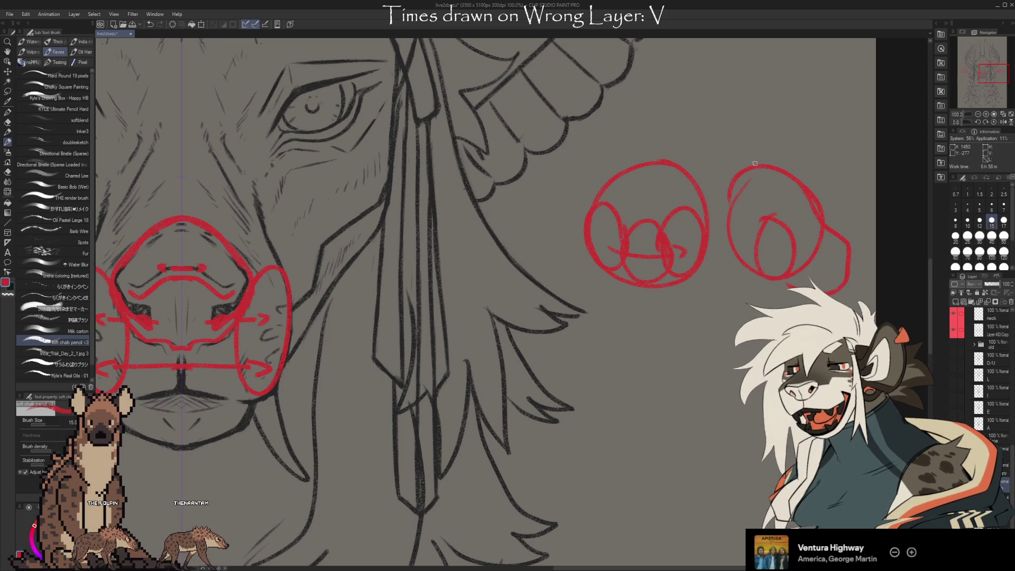
{"action": "mouse_move", "coordinate": [692, 270]}
{"action": "left_mouse_down"}
{"action": "mouse_move", "coordinate": [756, 287]}
{"action": "mouse_move", "coordinate": [843, 260]}
{"action": "left_mouse_up"}
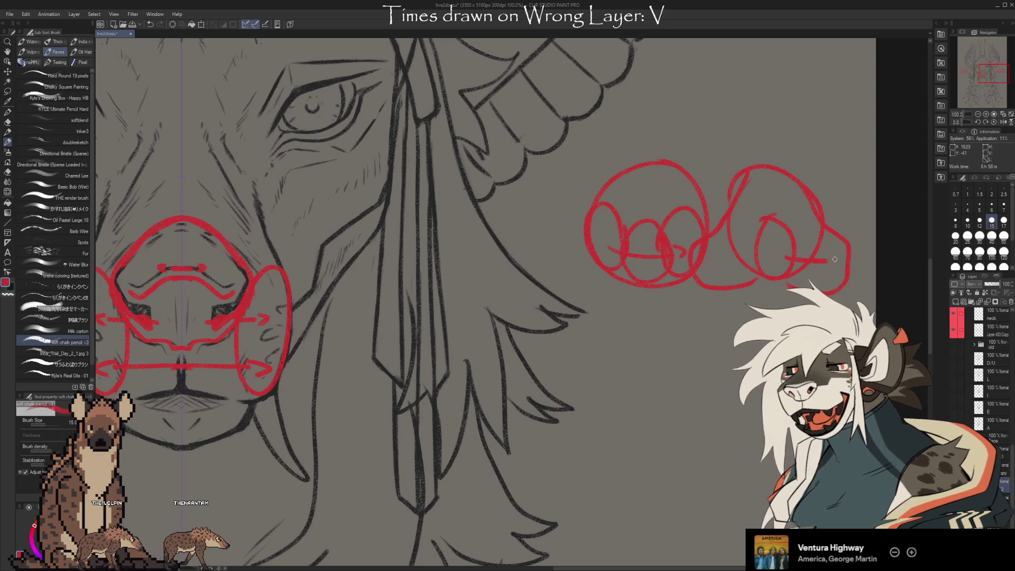
{"action": "left_click_drag", "start_coordinate": [727, 257], "coordinate": [715, 259]}
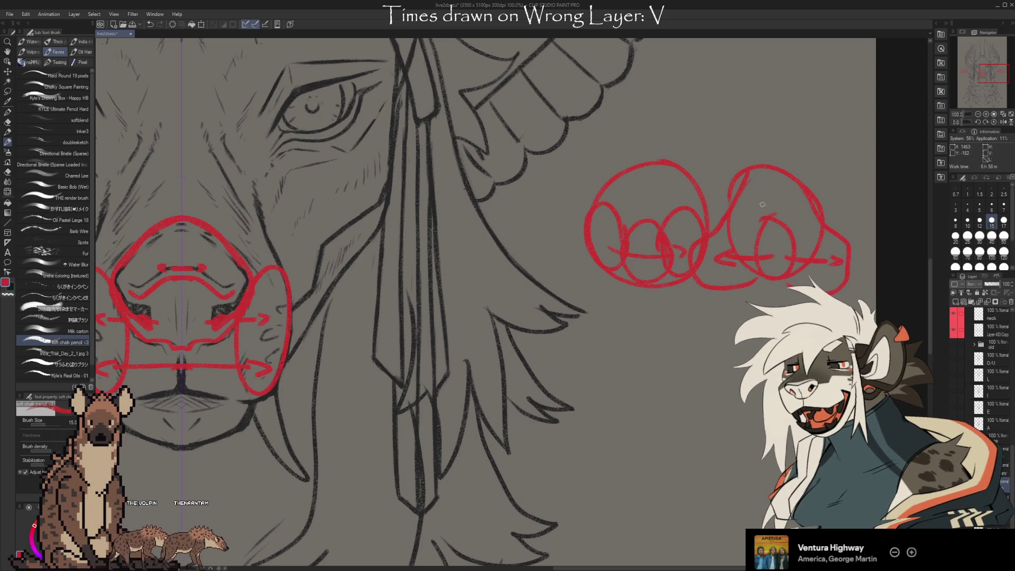
{"action": "key", "text": "ctrl+z"}
{"action": "key", "text": "ctrl+z"}
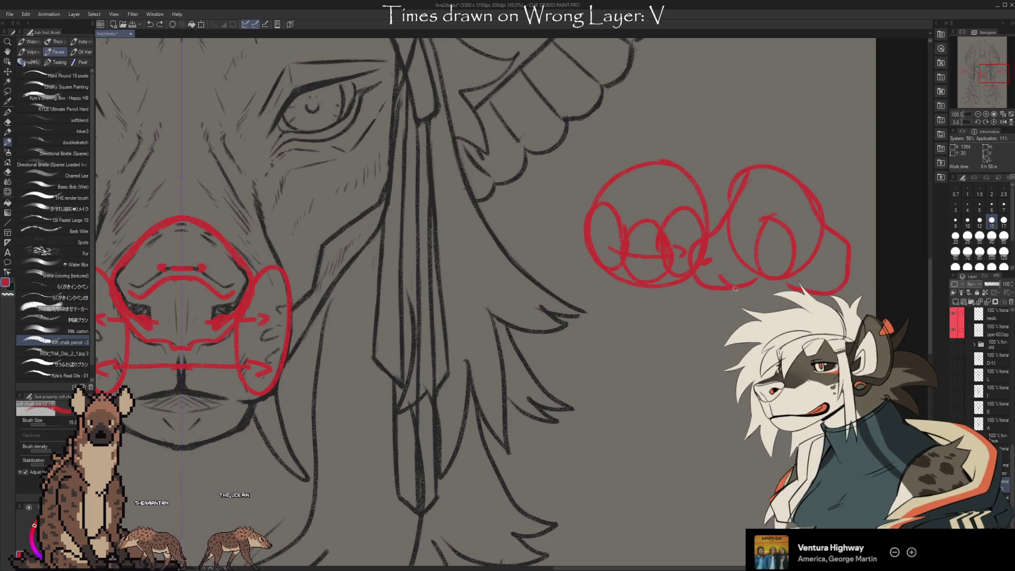
{"action": "left_click_drag", "start_coordinate": [720, 276], "coordinate": [747, 293]}
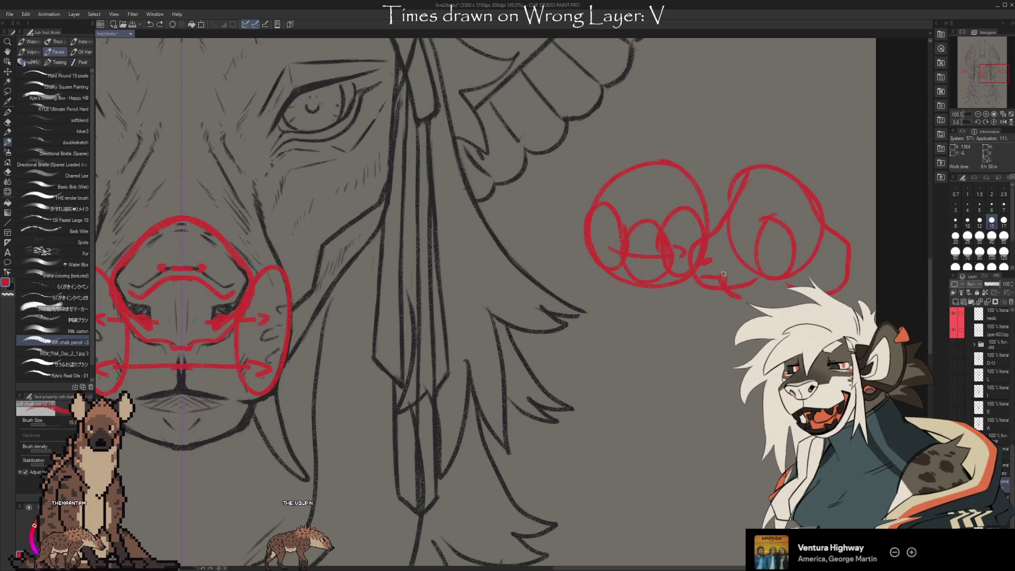
{"action": "left_click_drag", "start_coordinate": [755, 247], "coordinate": [790, 242]}
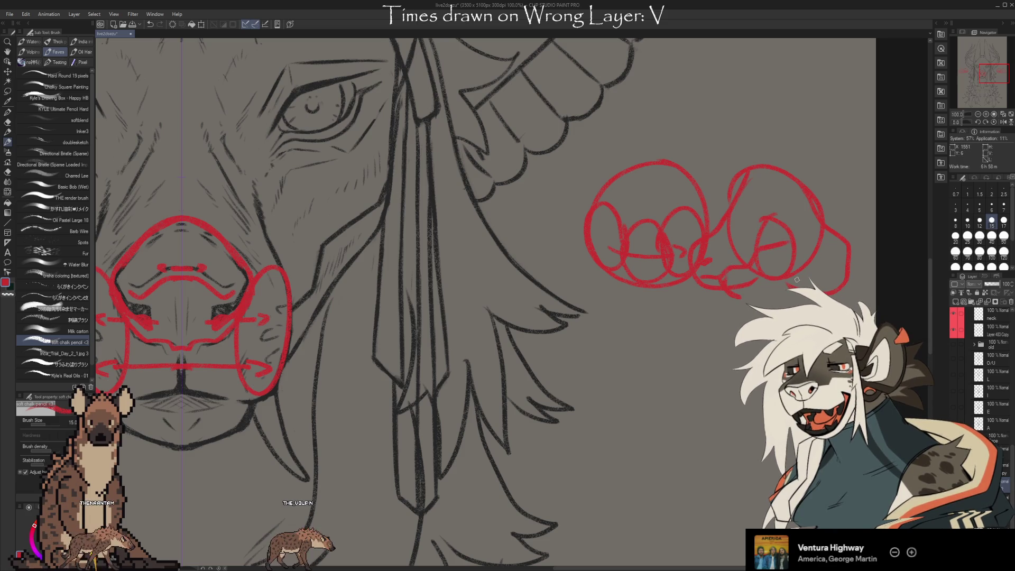
{"action": "key", "text": "ctrl+z"}
{"action": "key", "text": "ctrl+z"}
{"action": "key", "text": "ctrl+z"}
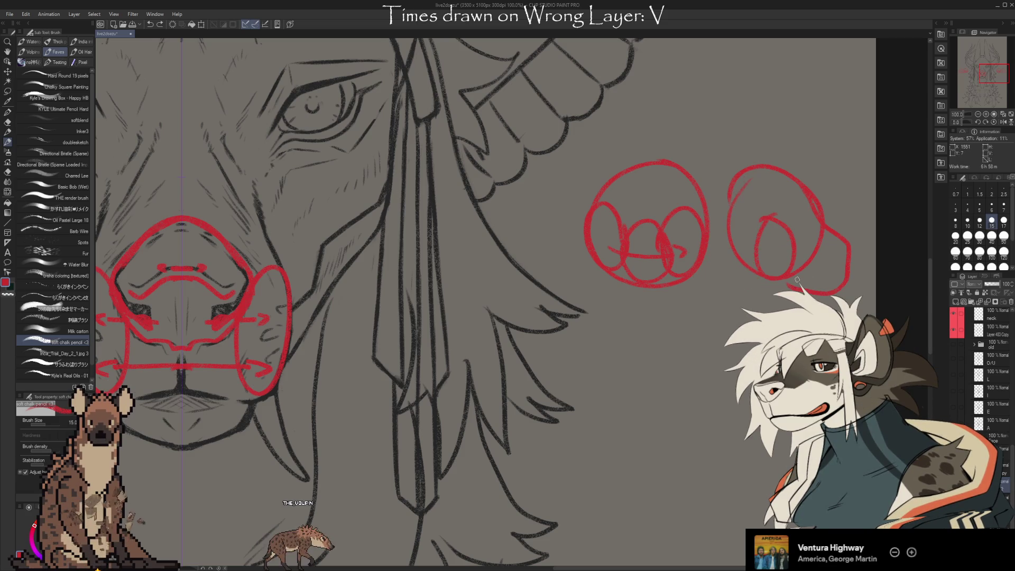
{"action": "key", "text": "ctrl+z"}
{"action": "key", "text": "ctrl+z"}
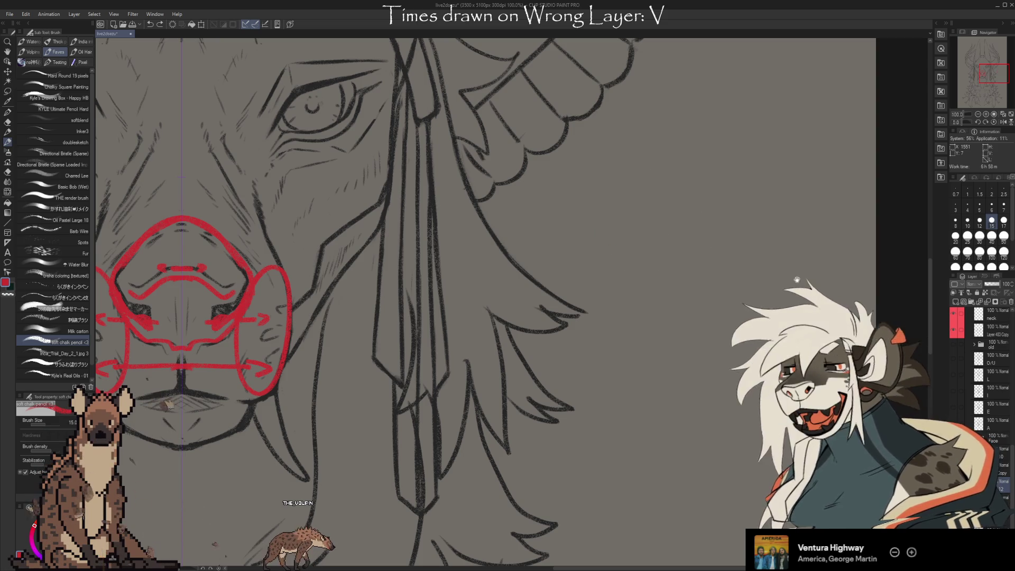
Undo the red cheek ovals, guide lines and nostril strokes with three Ctrl+Z presses.
{"action": "left_click_drag", "start_coordinate": [528, 283], "coordinate": [801, 330]}
{"action": "left_click_drag", "start_coordinate": [624, 405], "coordinate": [631, 312]}
{"action": "scroll", "coordinate": [631, 313], "scroll_direction": "down", "scroll_amount": 3}
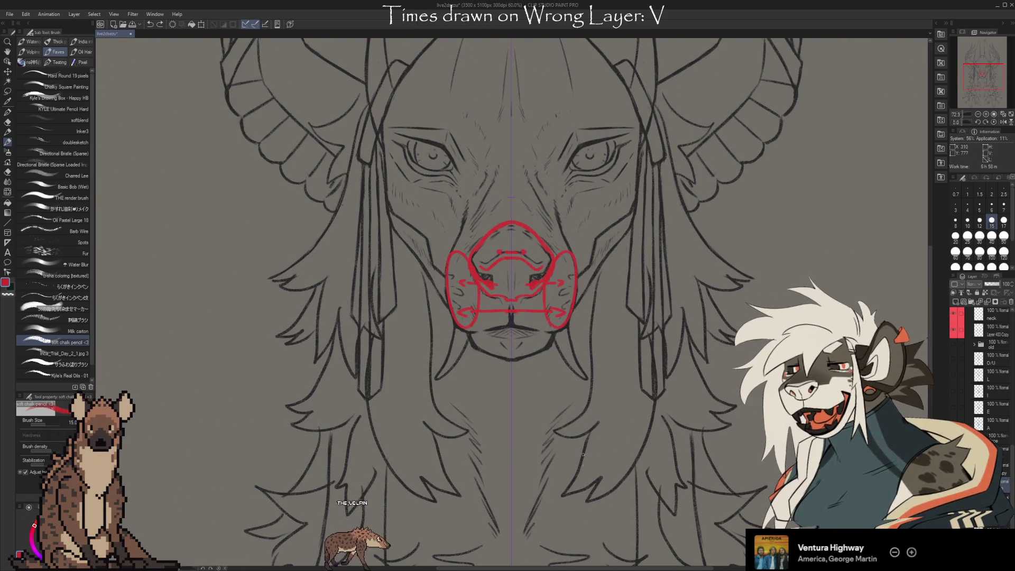
{"action": "key", "text": "ctrl+z"}
{"action": "key", "text": "ctrl+z"}
{"action": "key", "text": "ctrl+z"}
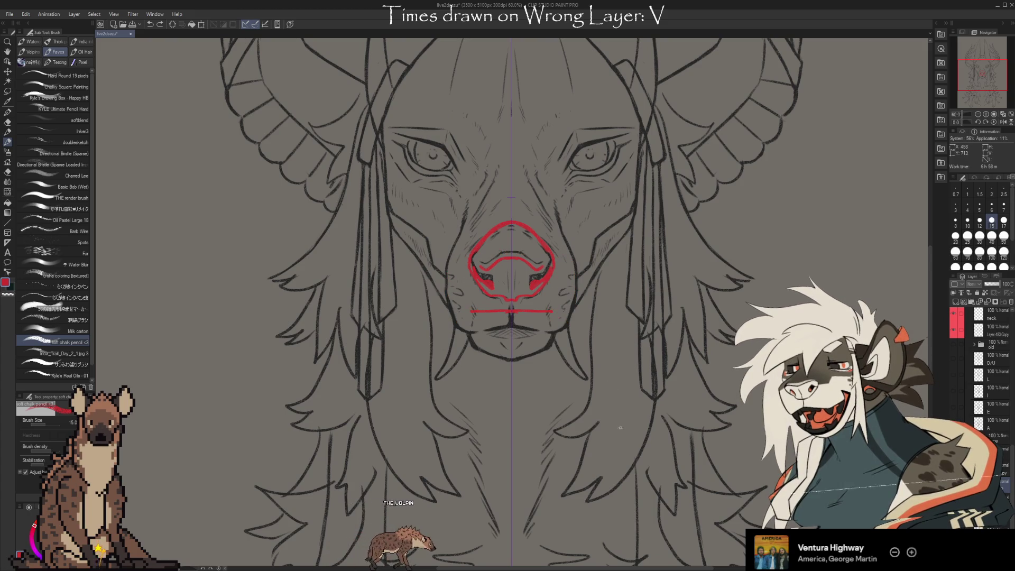
{"action": "key", "text": "ctrl+z"}
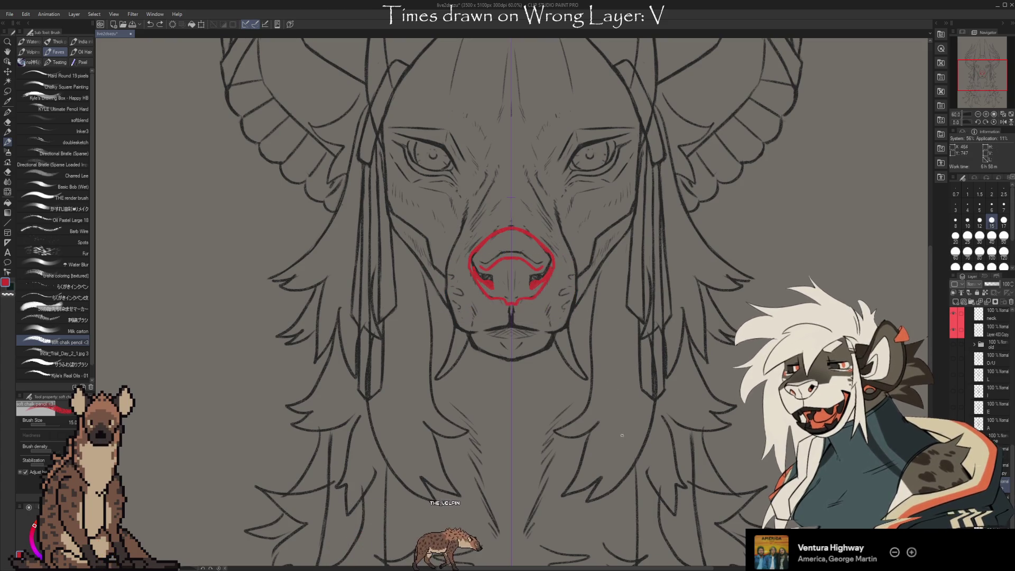
{"action": "key", "text": "ctrl+z"}
{"action": "key", "text": "ctrl+z"}
Zoom out to view the whole clean black jackal lineart.
{"action": "scroll", "coordinate": [693, 281], "scroll_direction": "up", "scroll_amount": 5}
{"action": "scroll", "coordinate": [698, 482], "scroll_direction": "down", "scroll_amount": 3}
{"action": "scroll", "coordinate": [733, 303], "scroll_direction": "down", "scroll_amount": 3}
{"action": "scroll", "coordinate": [694, 429], "scroll_direction": "up", "scroll_amount": 2}
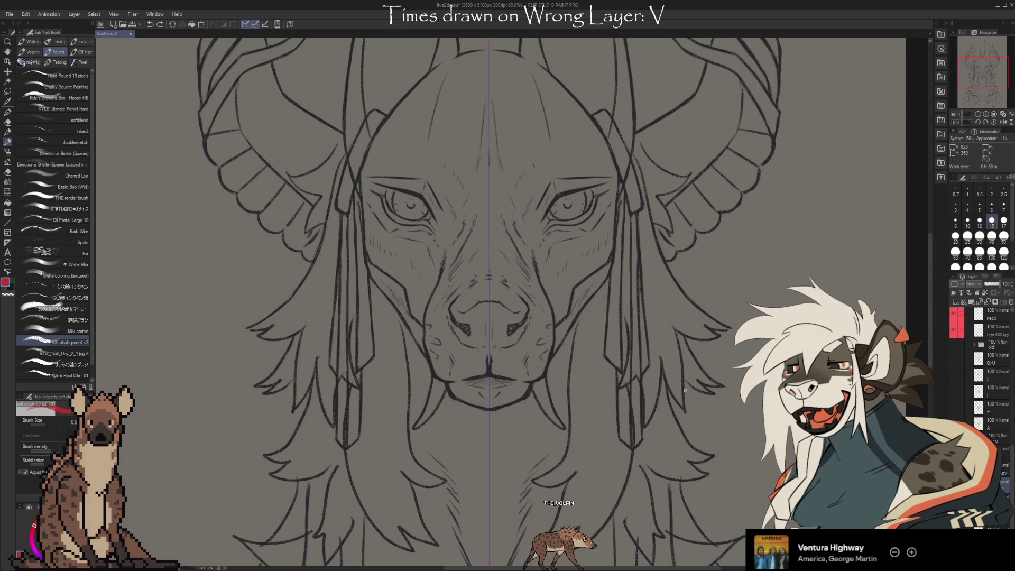
{"action": "scroll", "coordinate": [719, 433], "scroll_direction": "up", "scroll_amount": 3}
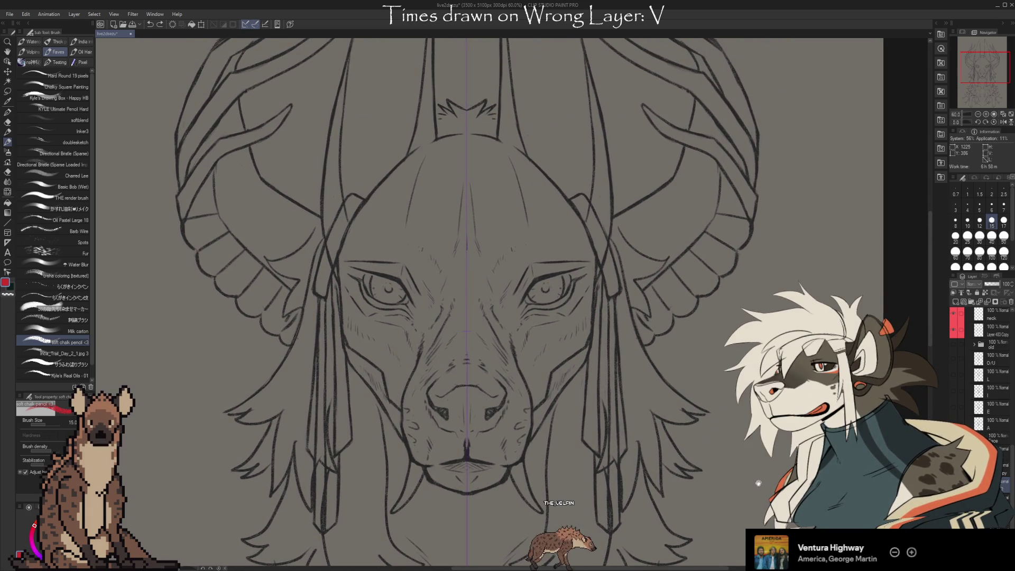
{"action": "scroll", "coordinate": [758, 483], "scroll_direction": "up", "scroll_amount": 1}
{"action": "scroll", "coordinate": [755, 494], "scroll_direction": "up", "scroll_amount": 5}
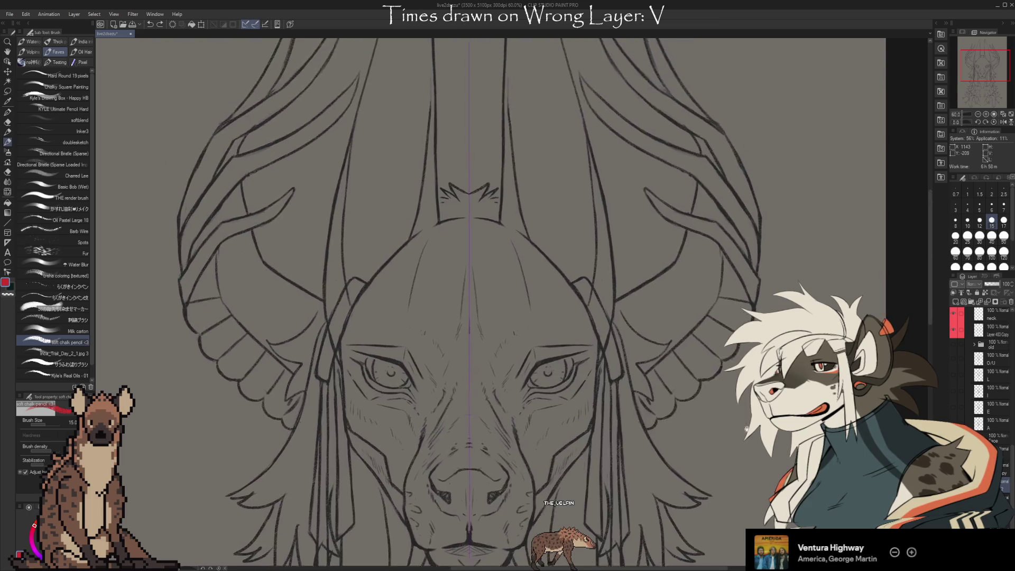
{"action": "scroll", "coordinate": [750, 497], "scroll_direction": "down", "scroll_amount": 8}
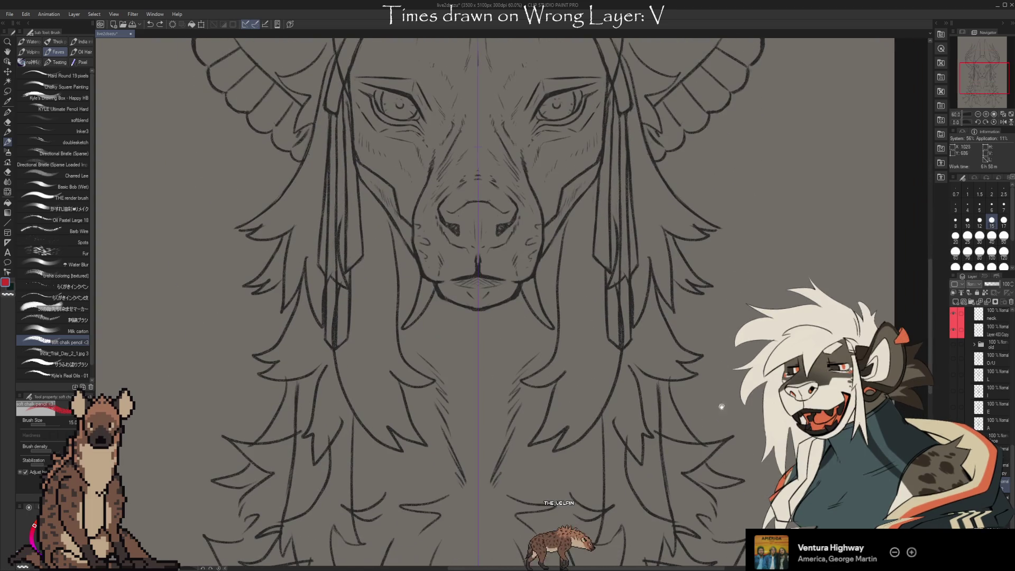
{"action": "scroll", "coordinate": [714, 404], "scroll_direction": "down", "scroll_amount": 1}
{"action": "scroll", "coordinate": [713, 404], "scroll_direction": "down", "scroll_amount": 2}
{"action": "scroll", "coordinate": [665, 391], "scroll_direction": "up", "scroll_amount": 1}
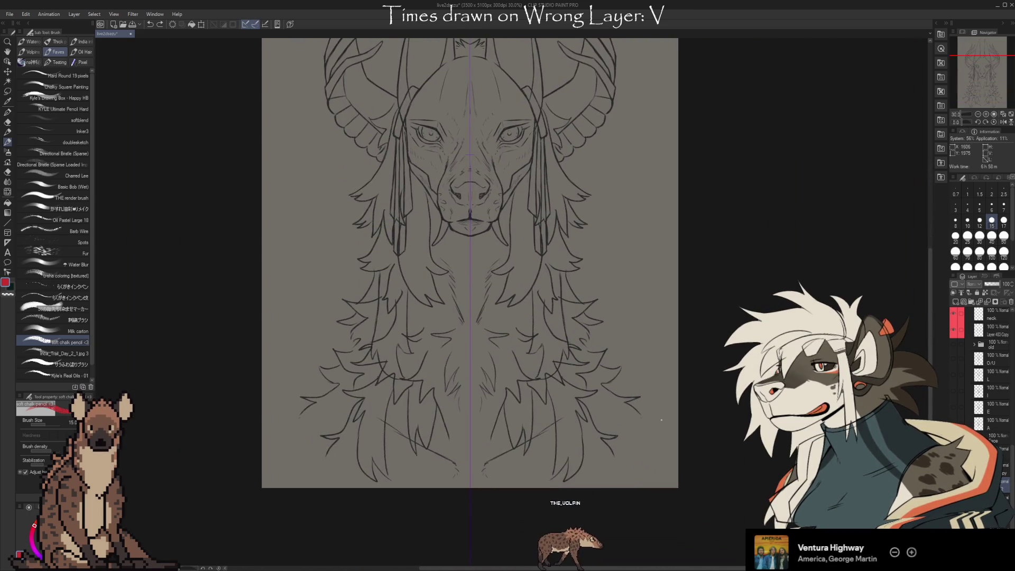
{"action": "scroll", "coordinate": [682, 433], "scroll_direction": "up", "scroll_amount": 2}
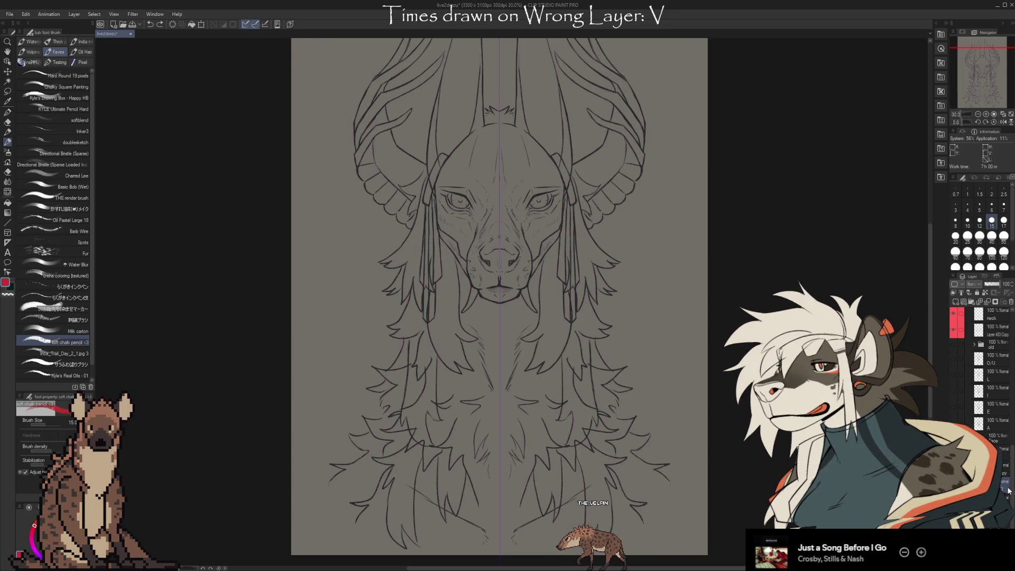
Drag a layer to a new spot in the Layer palette, then collapse the vtube folder.
{"action": "left_click_drag", "start_coordinate": [996, 397], "coordinate": [1011, 304]}
{"action": "scroll", "coordinate": [1009, 495], "scroll_direction": "up", "scroll_amount": 3}
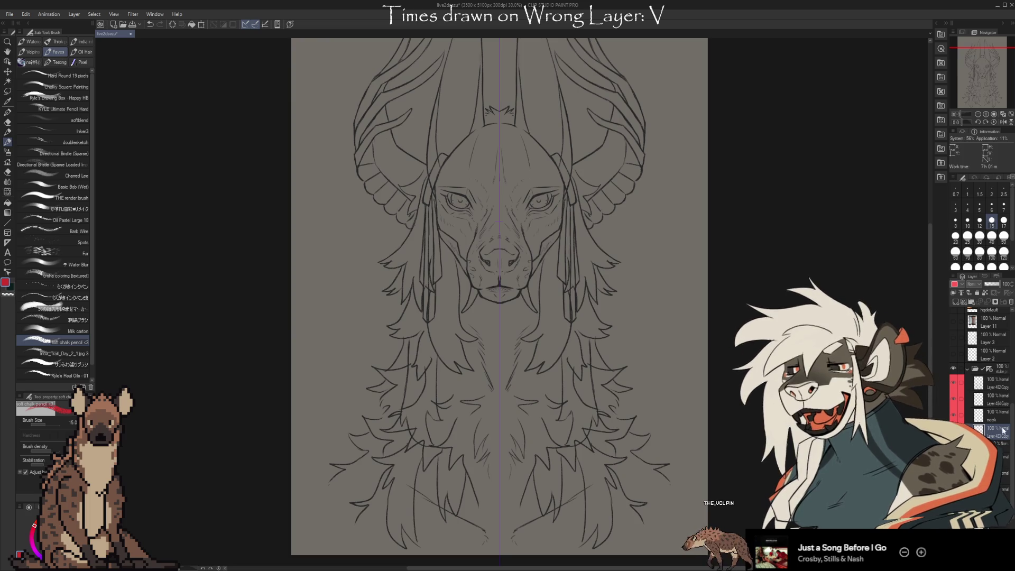
{"action": "left_click", "coordinate": [966, 369]}
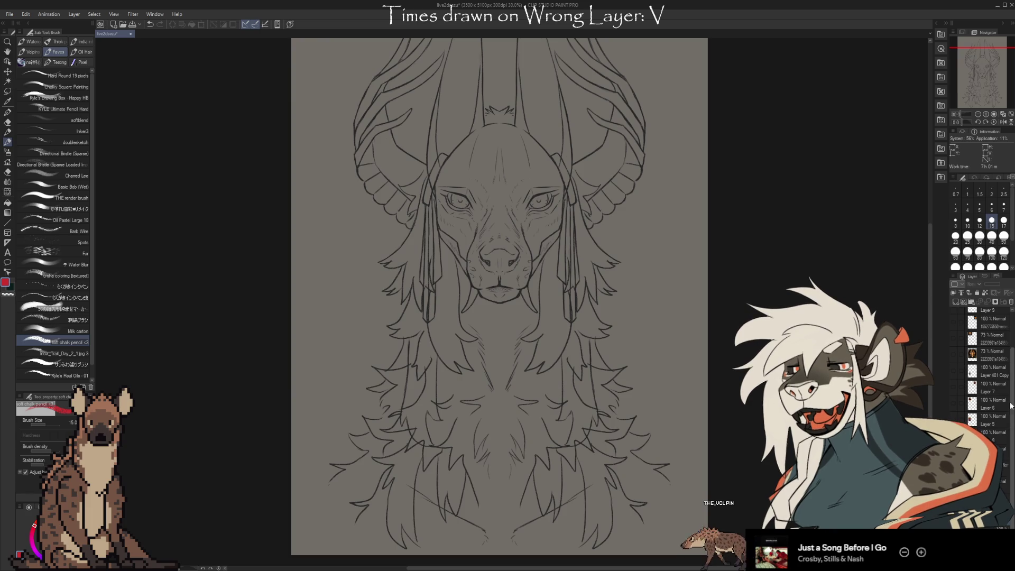
Select the top layer of the loose stack, undoing a test scribble beside the face.
{"action": "scroll", "coordinate": [983, 312], "scroll_direction": "up", "scroll_amount": 3}
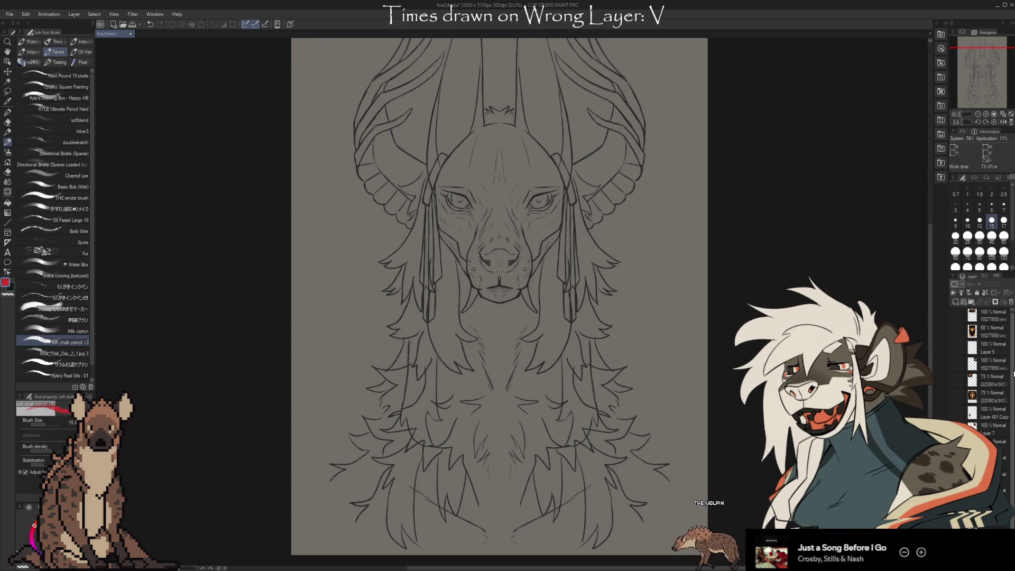
{"action": "left_click", "coordinate": [978, 314]}
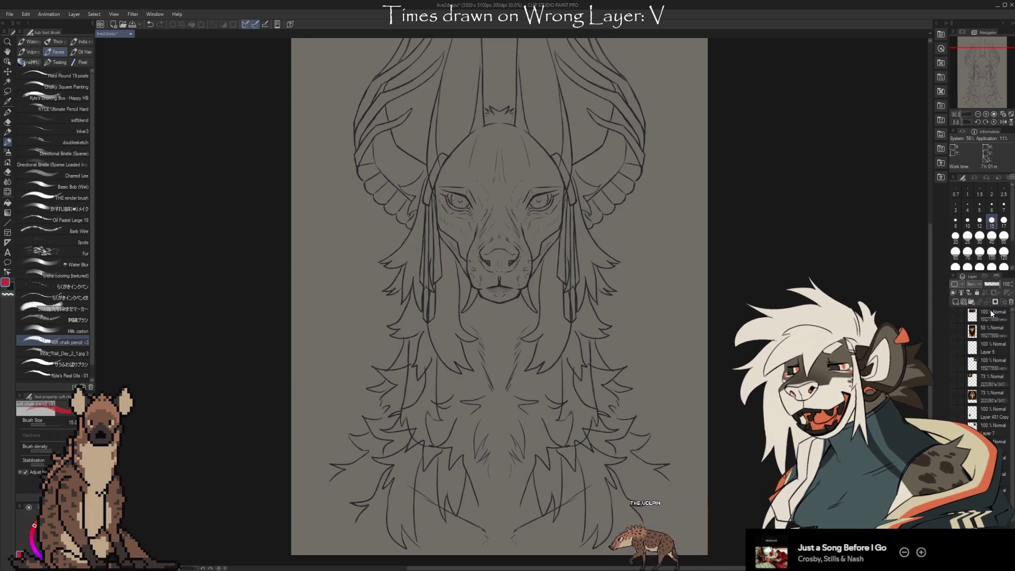
{"action": "scroll", "coordinate": [983, 370], "scroll_direction": "down", "scroll_amount": 3}
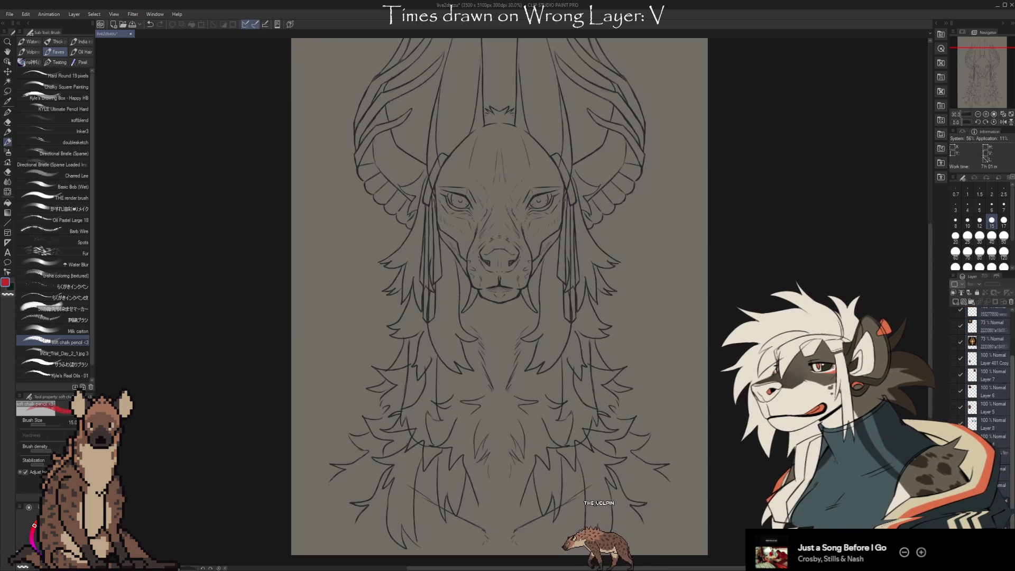
{"action": "left_click_drag", "start_coordinate": [603, 213], "coordinate": [642, 261]}
{"action": "key", "text": "ctrl+z"}
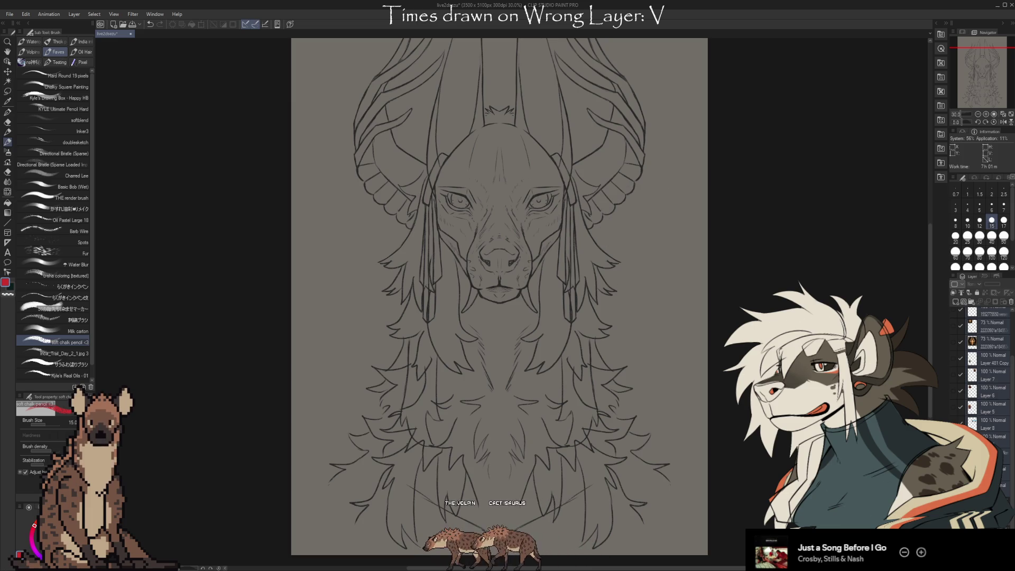
Group the selected layers into a collapsed folder named refs, then wrap the sketch folder in a new folder.
{"action": "key", "text": "ctrl+shift+n"}
{"action": "scroll", "coordinate": [1000, 381], "scroll_direction": "up", "scroll_amount": 5}
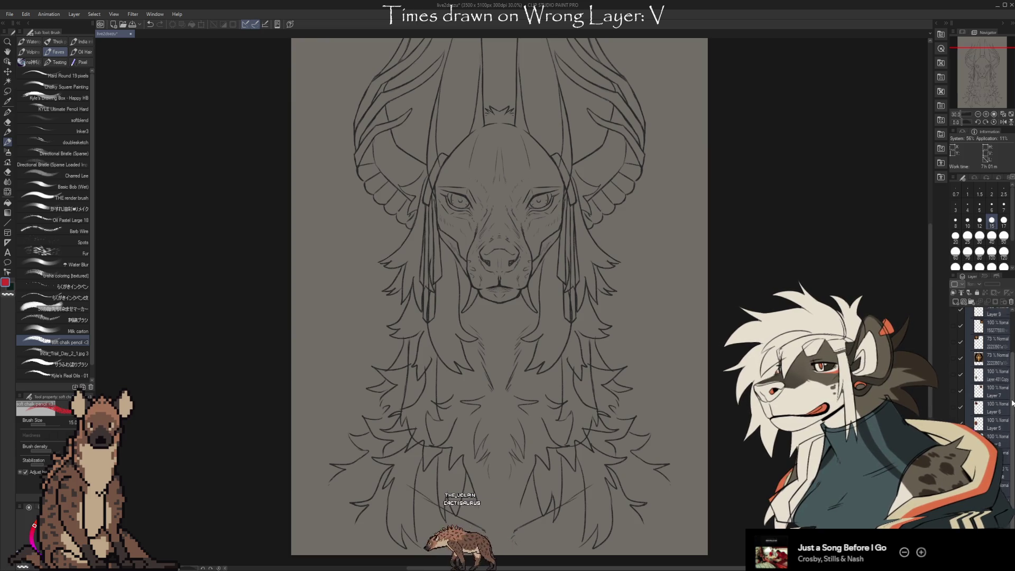
{"action": "left_click", "coordinate": [968, 313]}
{"action": "type", "text": "refs"}
{"action": "key", "text": "Return"}
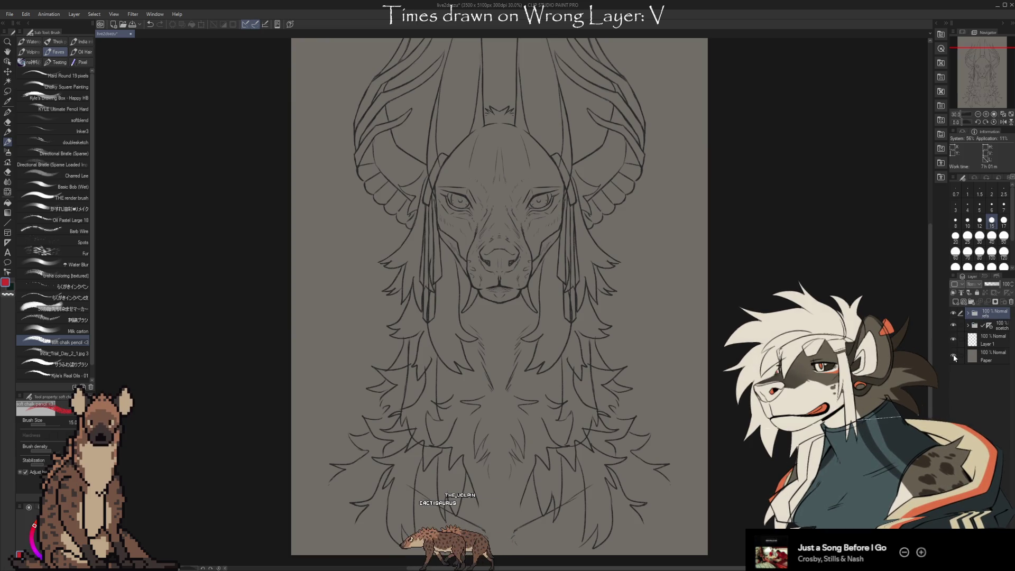
{"action": "left_click", "coordinate": [976, 325]}
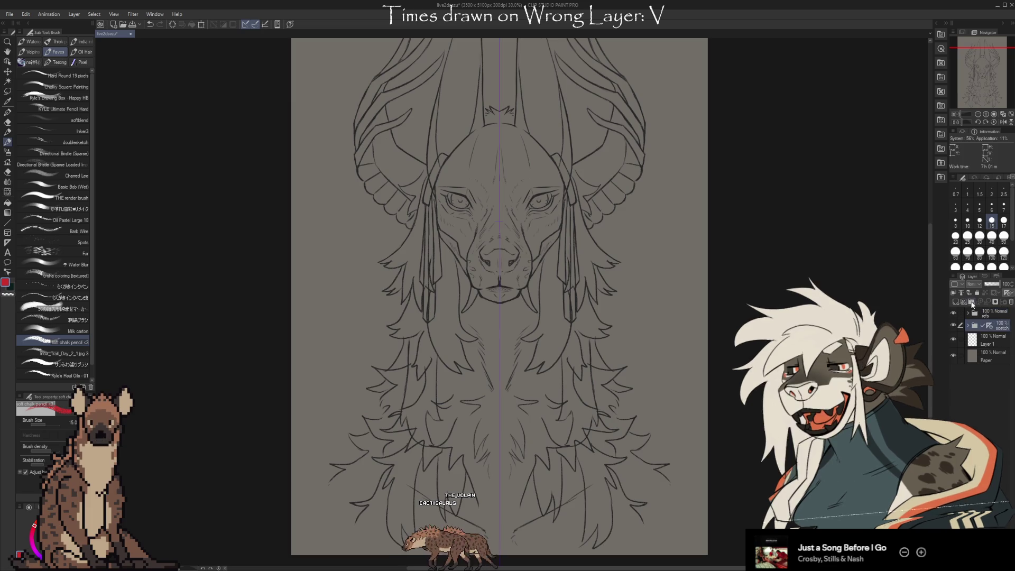
Put the sketch folder inside a new folder named Project.
{"action": "key", "text": "ctrl+g"}
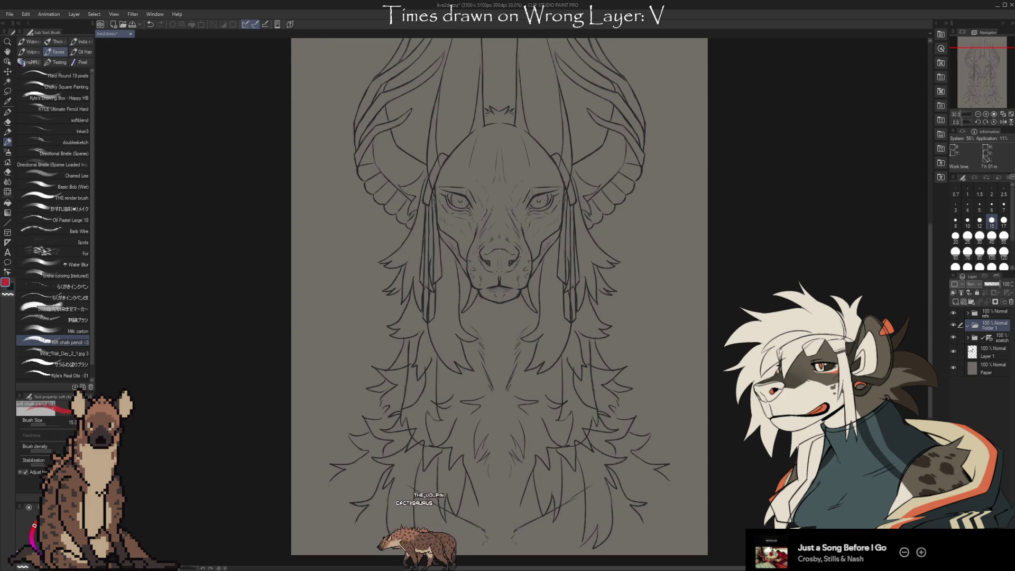
{"action": "type", "text": "Project"}
{"action": "key", "text": "Return"}
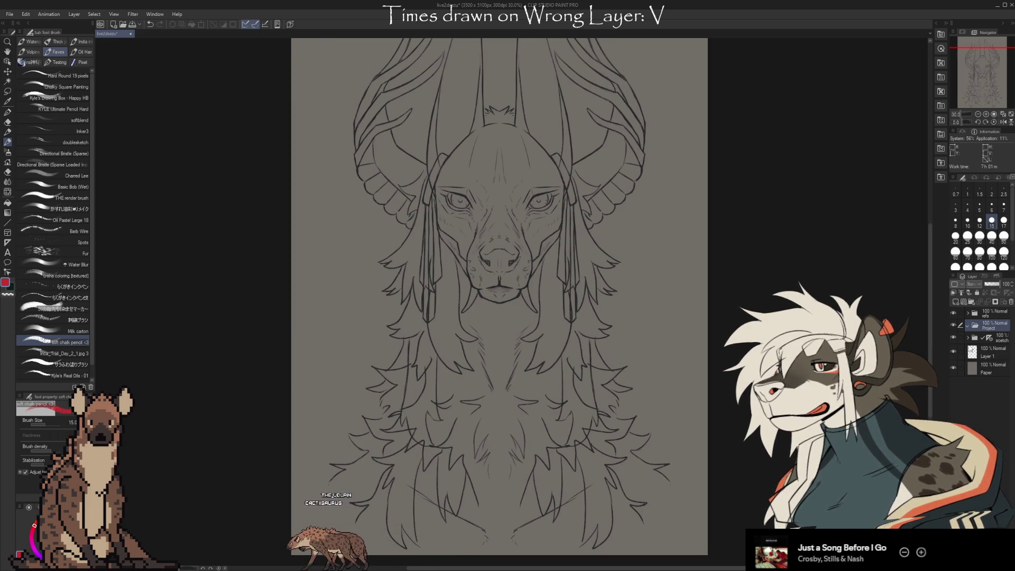
Add three empty folders, keep Project just under refs, and nest Folder 1 inside it.
{"action": "left_click", "coordinate": [972, 303]}
{"action": "left_click", "coordinate": [972, 303]}
{"action": "left_click", "coordinate": [972, 303]}
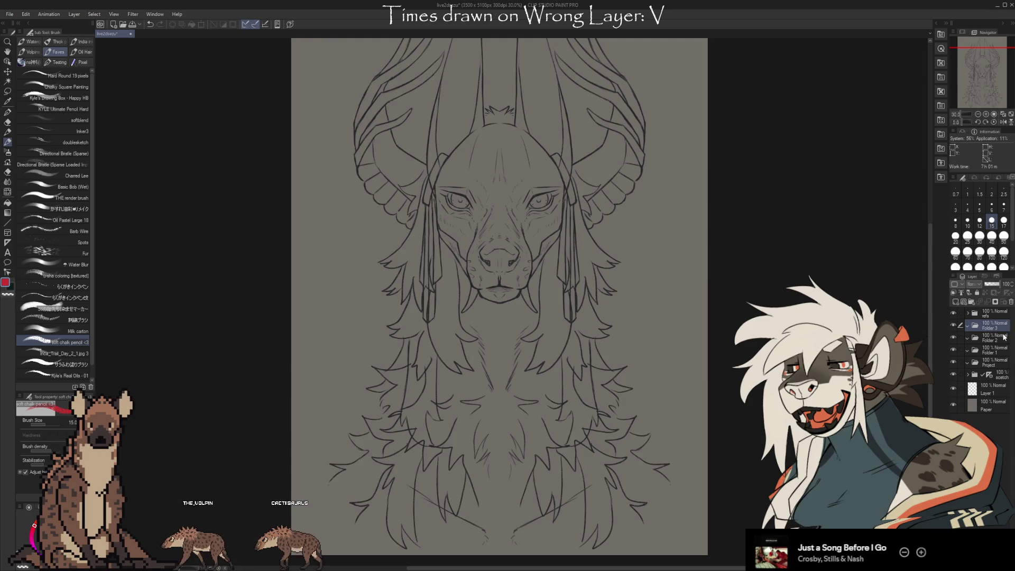
{"action": "left_click_drag", "start_coordinate": [995, 323], "coordinate": [996, 324]}
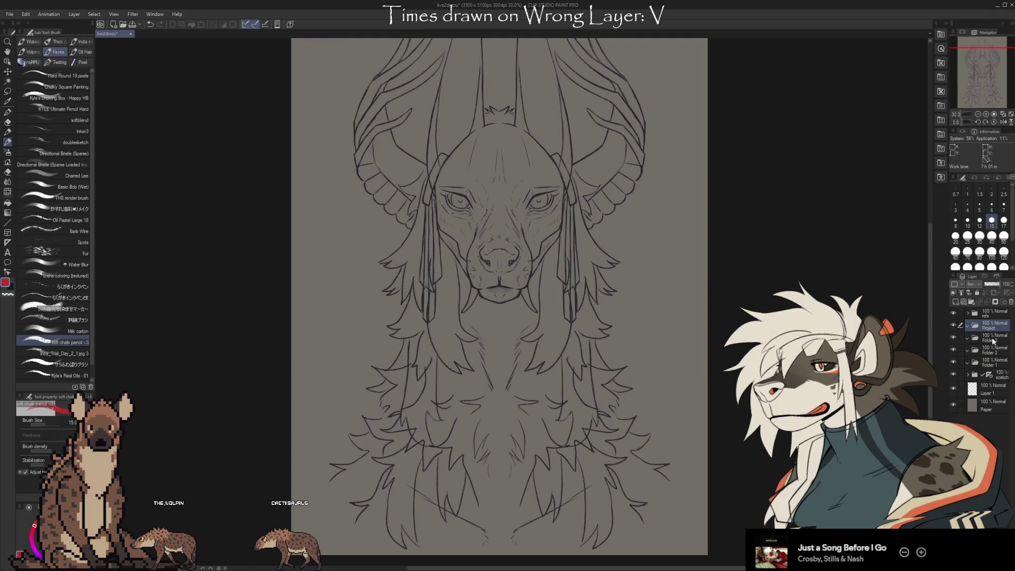
{"action": "mouse_move", "coordinate": [993, 362]}
{"action": "left_mouse_down"}
{"action": "mouse_move", "coordinate": [1000, 334]}
{"action": "mouse_move", "coordinate": [1003, 353]}
{"action": "left_mouse_up"}
{"action": "left_click", "coordinate": [996, 350]}
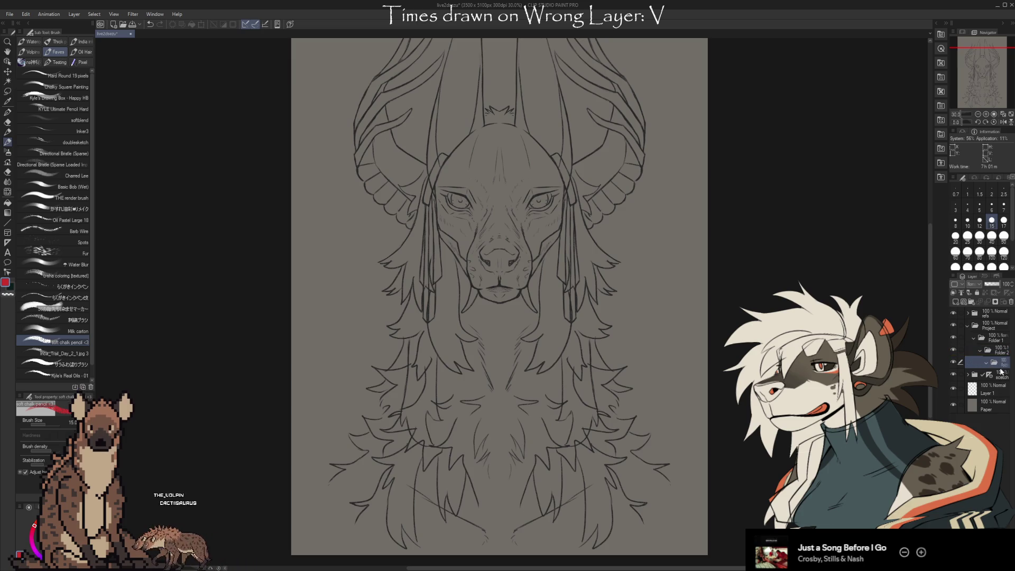
{"action": "left_click_drag", "start_coordinate": [933, 211], "coordinate": [894, 211]}
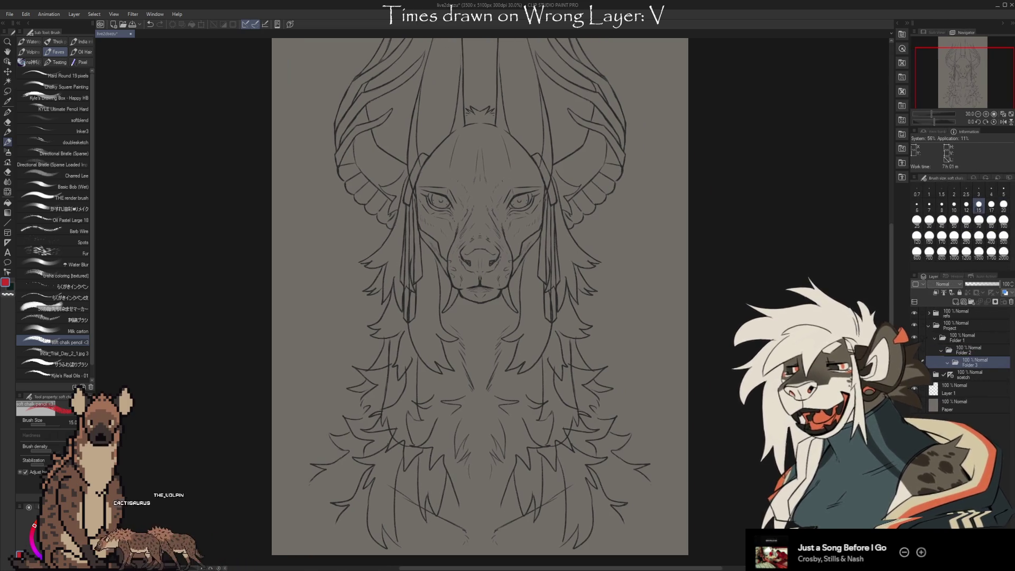
Rename Folder 1 to Head and Folder 2 to Snout.
{"action": "left_click", "coordinate": [947, 336]}
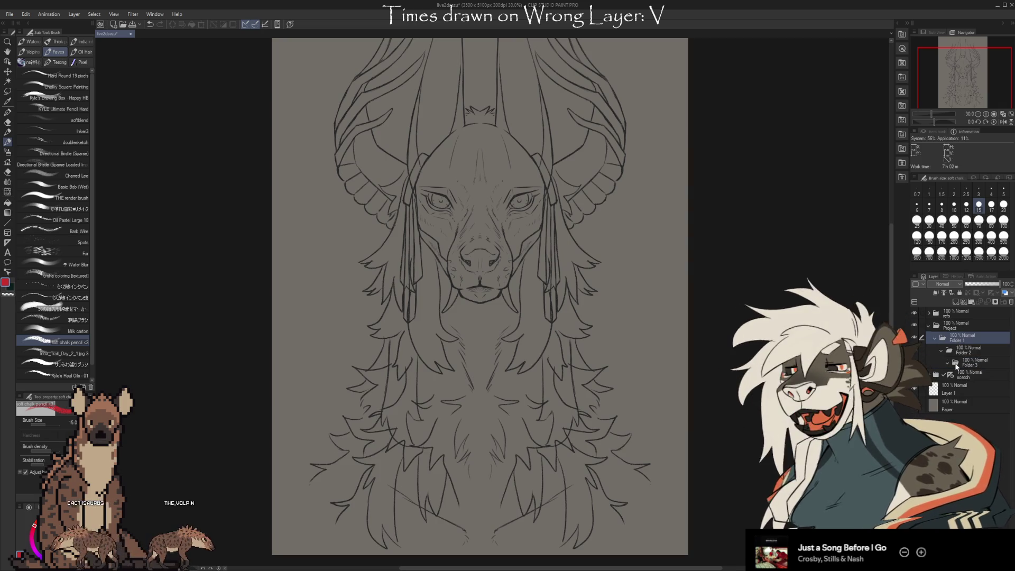
{"action": "double_click", "coordinate": [954, 340]}
{"action": "type", "text": "Head"}
{"action": "key", "text": "Return"}
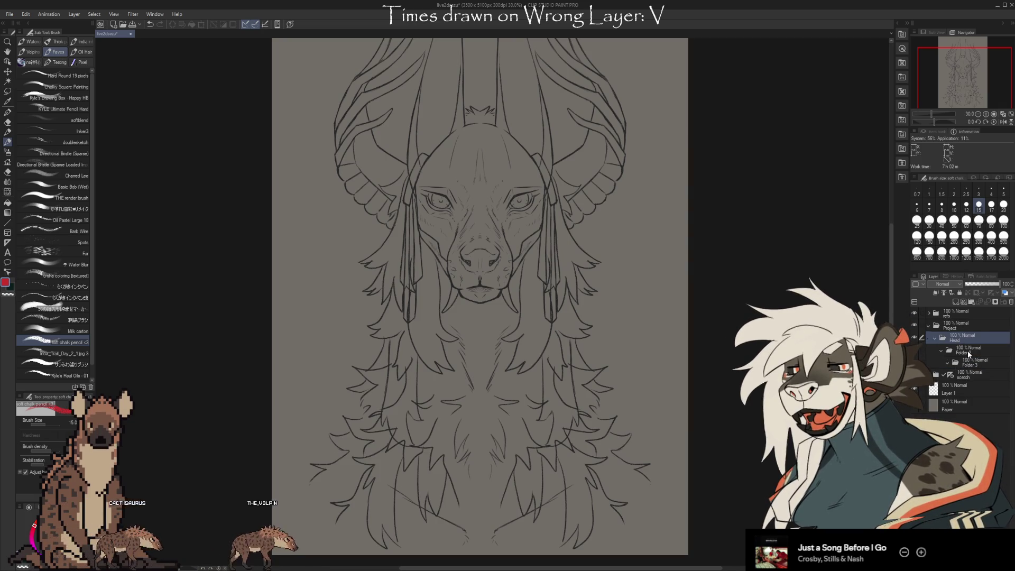
{"action": "left_click", "coordinate": [968, 351]}
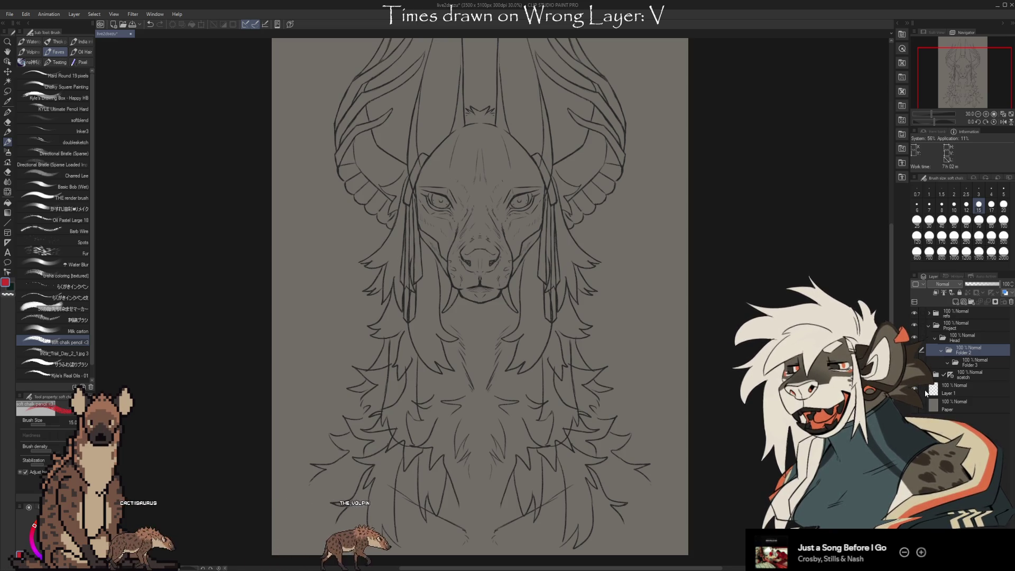
{"action": "type", "text": "Snout"}
{"action": "key", "text": "Return"}
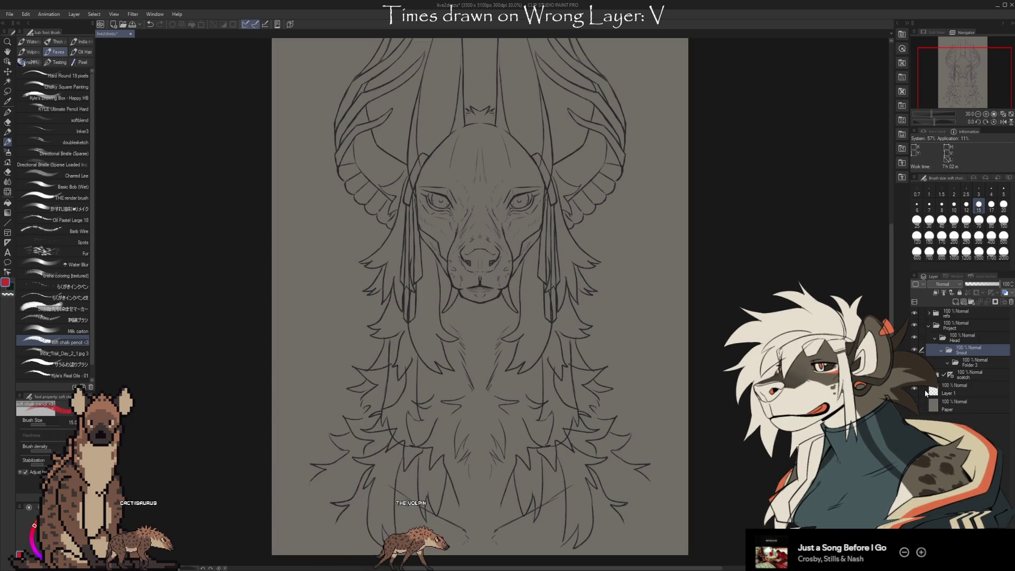
Rename Folder 3 to Eyes and try moving it onto Snout.
{"action": "left_click", "coordinate": [969, 367]}
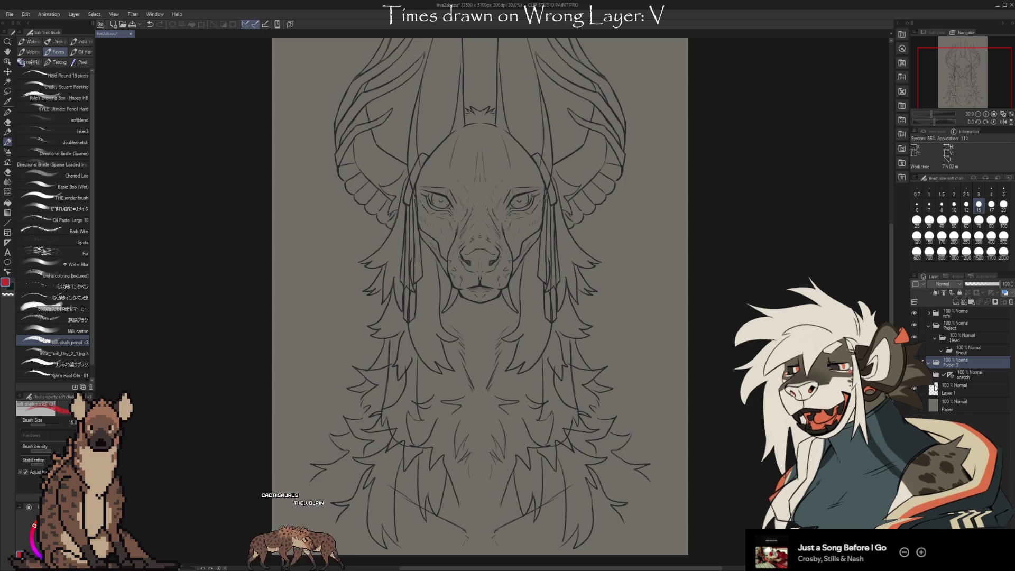
{"action": "double_click", "coordinate": [949, 364]}
{"action": "type", "text": "Eyes"}
{"action": "key", "text": "Return"}
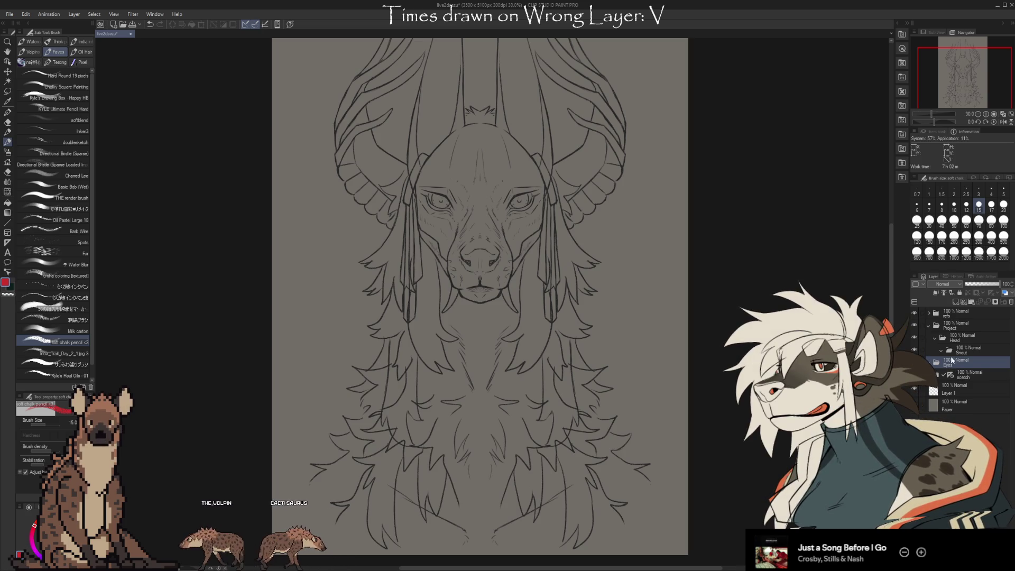
{"action": "mouse_move", "coordinate": [969, 337]}
{"action": "left_mouse_down"}
{"action": "mouse_move", "coordinate": [971, 354]}
{"action": "mouse_move", "coordinate": [976, 348]}
{"action": "left_mouse_up"}
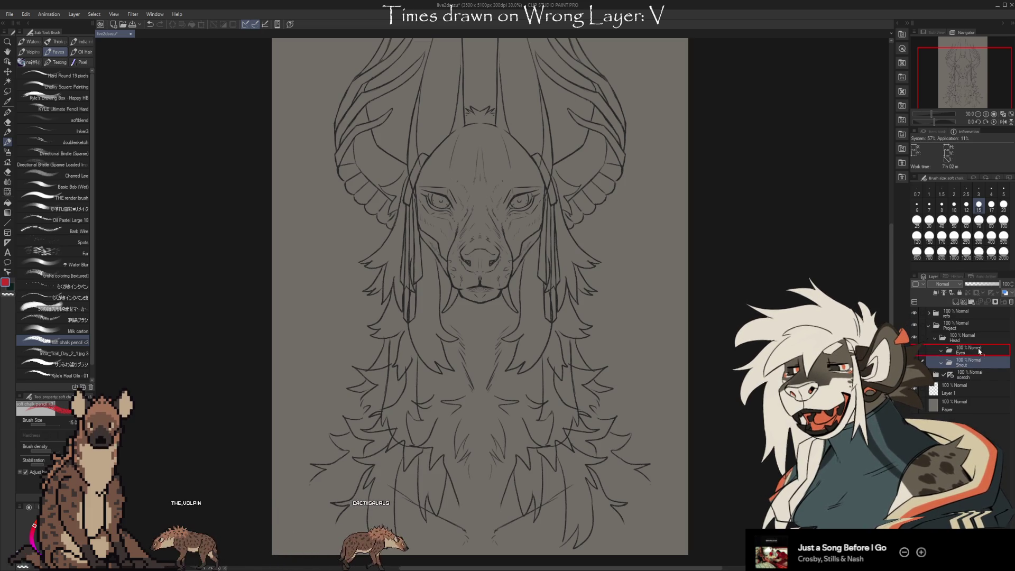
{"action": "left_click", "coordinate": [972, 362]}
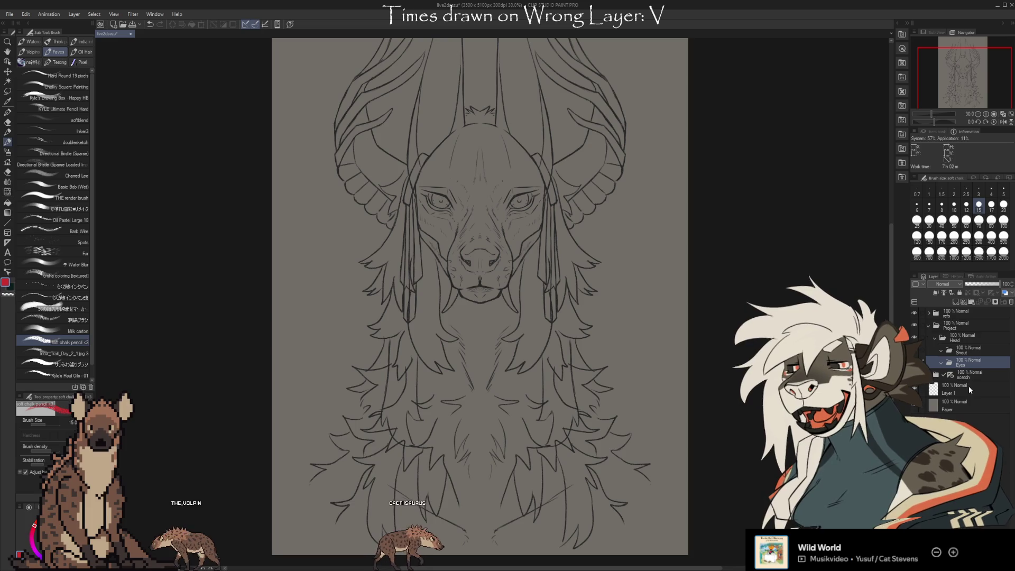
Add a new folder named Nose and move it directly under Head.
{"action": "left_click", "coordinate": [971, 301]}
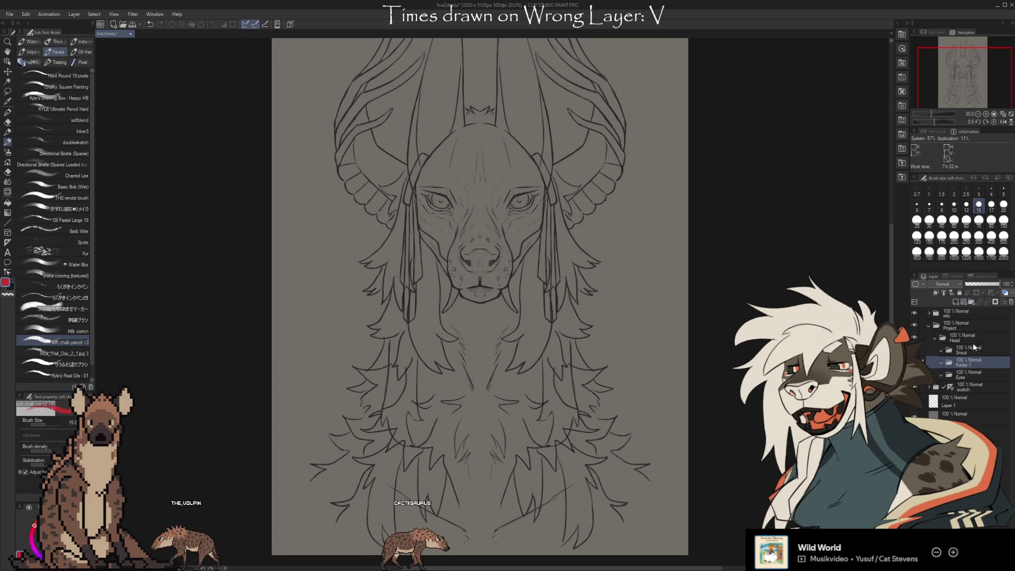
{"action": "left_click_drag", "start_coordinate": [973, 363], "coordinate": [978, 382]}
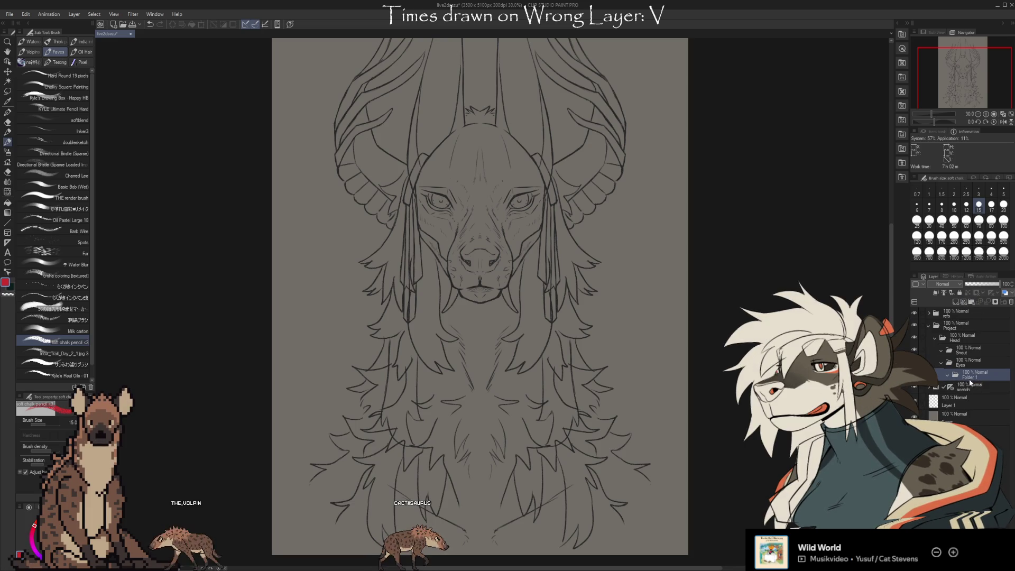
{"action": "left_click_drag", "start_coordinate": [974, 372], "coordinate": [969, 376]}
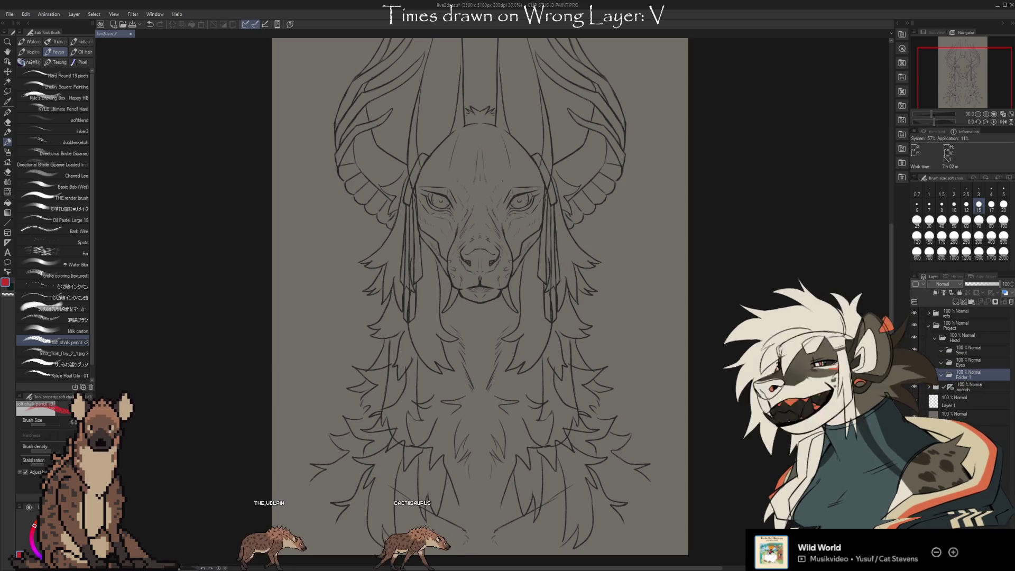
{"action": "type", "text": "Nose"}
{"action": "key", "text": "Return"}
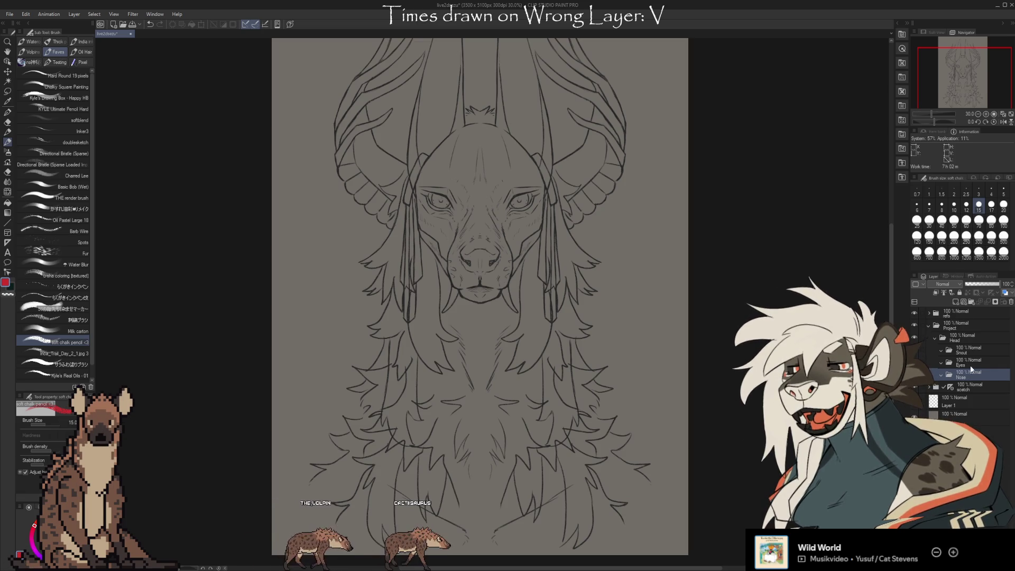
{"action": "left_click_drag", "start_coordinate": [975, 372], "coordinate": [970, 351]}
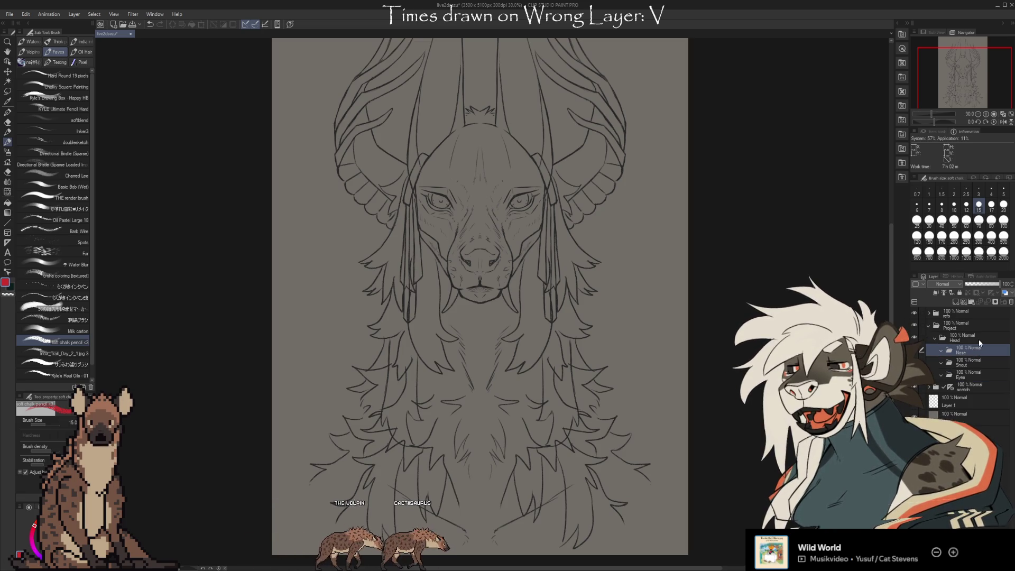
Add a new folder named Mouth above Eyes.
{"action": "left_click", "coordinate": [965, 375]}
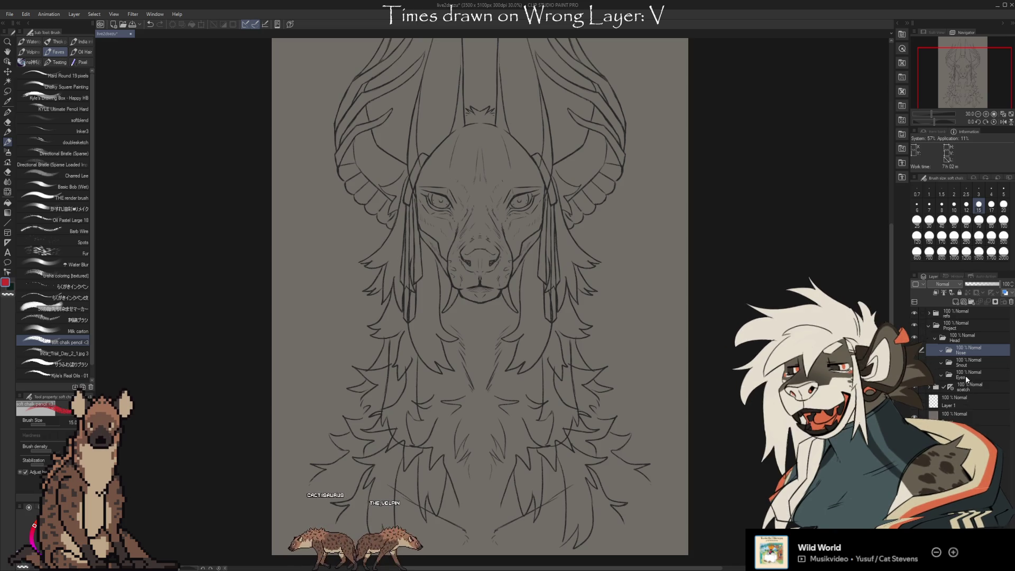
{"action": "key", "text": "ctrl+shift+n"}
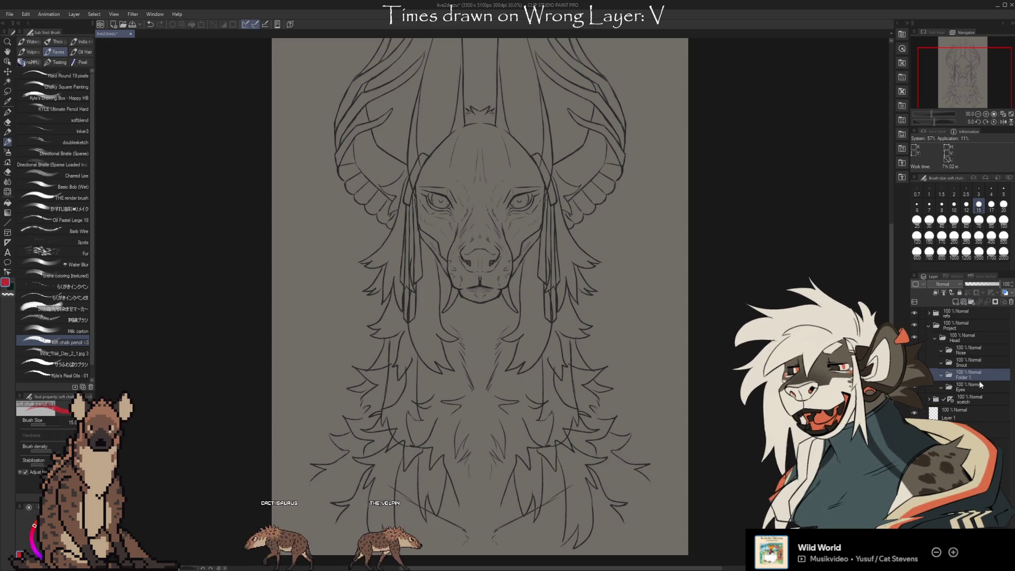
{"action": "type", "text": "Mouth"}
{"action": "key", "text": "Return"}
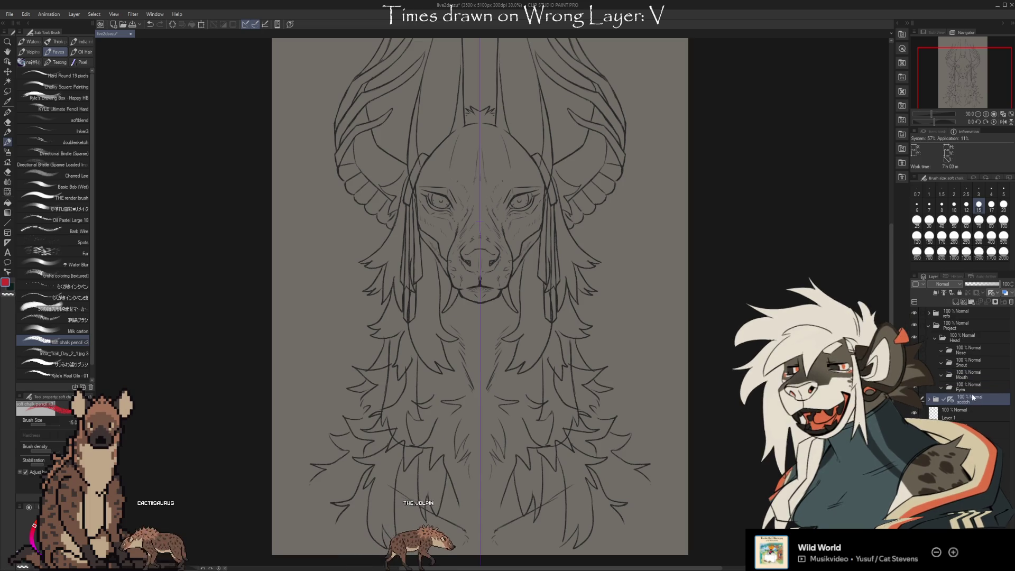
Add another new folder below Eyes and name it Base.
{"action": "left_click", "coordinate": [969, 386]}
{"action": "left_click", "coordinate": [967, 304]}
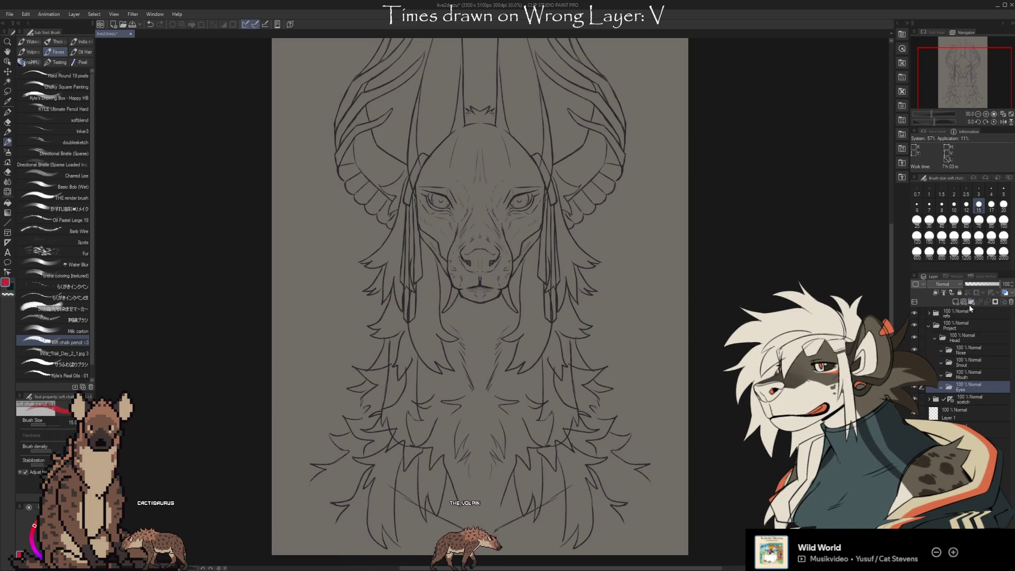
{"action": "left_click_drag", "start_coordinate": [969, 387], "coordinate": [970, 406]}
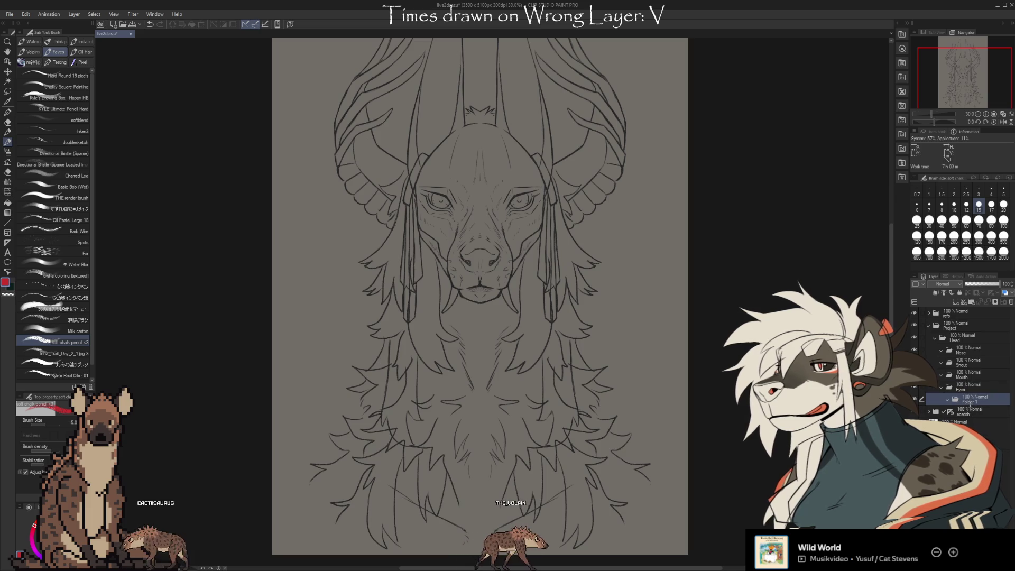
{"action": "double_click", "coordinate": [967, 401]}
{"action": "type", "text": "Base"}
{"action": "key", "text": "Return"}
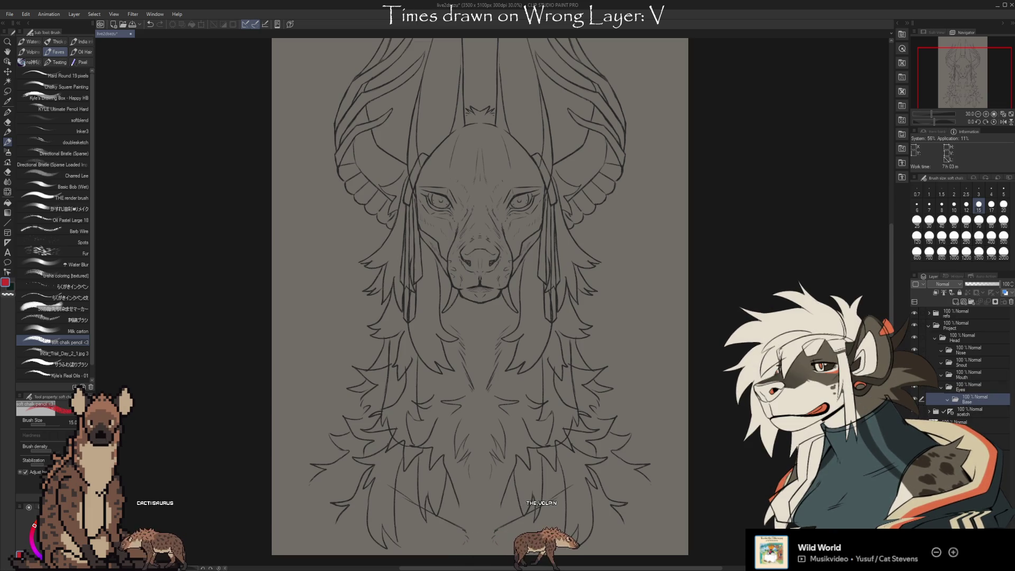
Drag the Head sub-folders into the order Nose, Snout, Mouth, Eyes, Base.
{"action": "left_click_drag", "start_coordinate": [965, 383], "coordinate": [975, 398]}
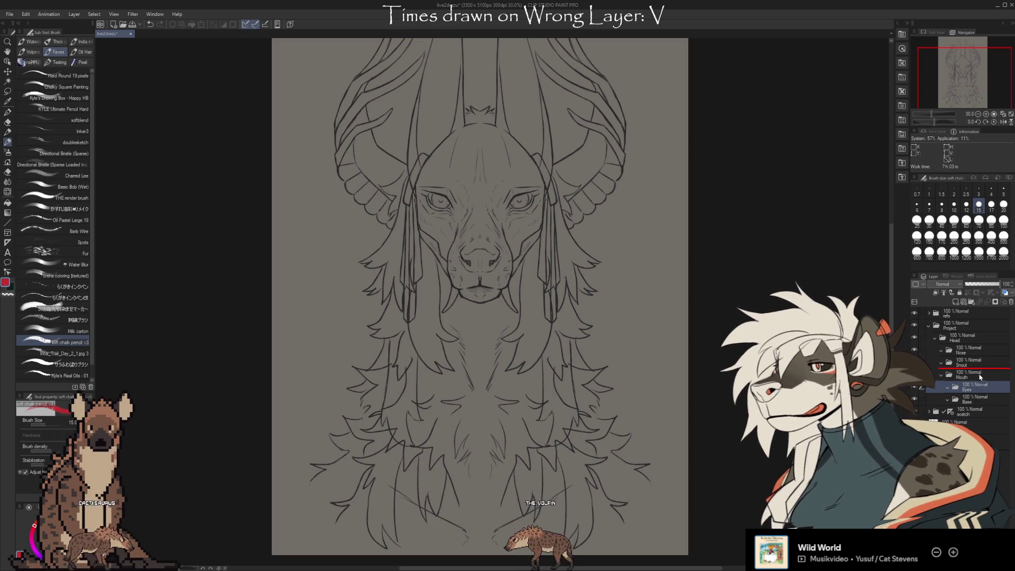
{"action": "left_click_drag", "start_coordinate": [973, 387], "coordinate": [974, 370]}
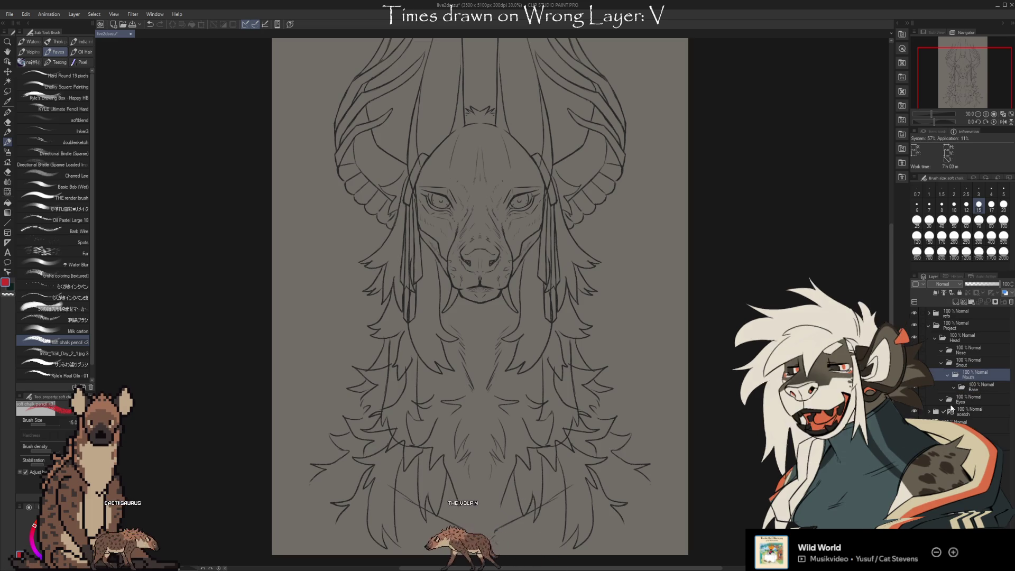
{"action": "mouse_move", "coordinate": [965, 374]}
{"action": "left_mouse_down"}
{"action": "mouse_move", "coordinate": [979, 360]}
{"action": "mouse_move", "coordinate": [969, 370]}
{"action": "mouse_move", "coordinate": [963, 355]}
{"action": "left_mouse_up"}
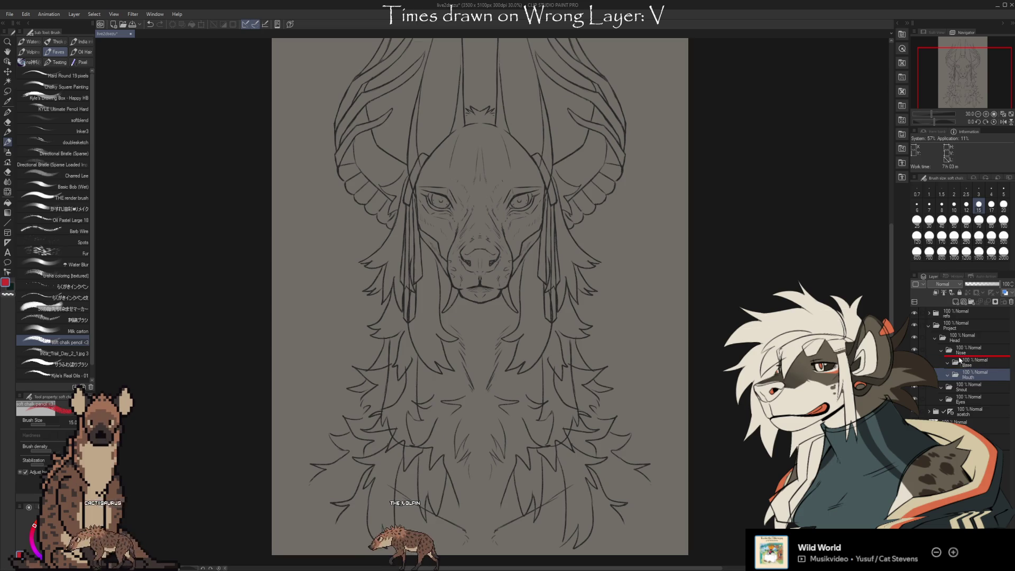
{"action": "left_click_drag", "start_coordinate": [961, 355], "coordinate": [959, 350]}
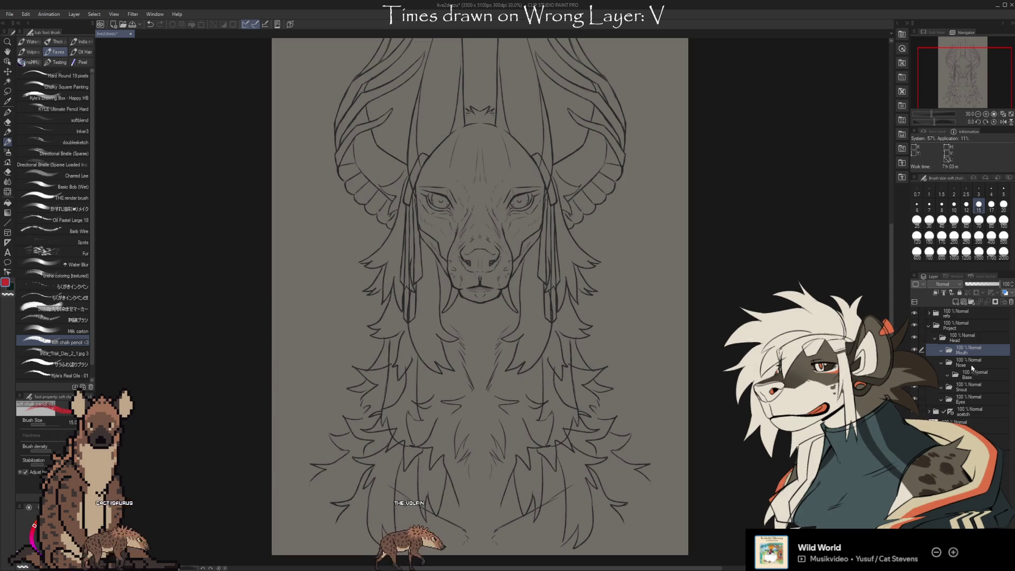
{"action": "left_click_drag", "start_coordinate": [968, 374], "coordinate": [968, 358]}
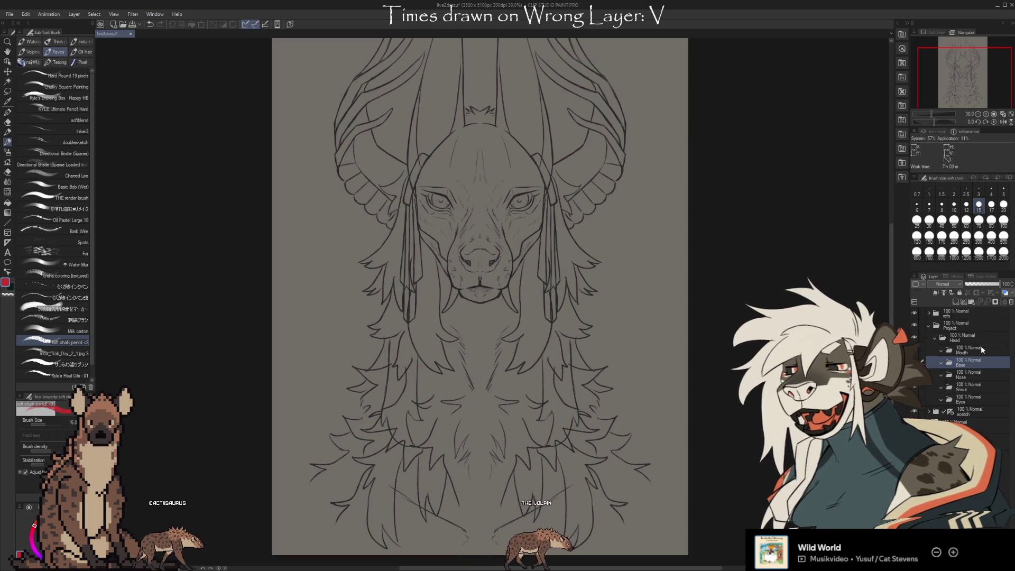
{"action": "left_click_drag", "start_coordinate": [970, 374], "coordinate": [972, 347]}
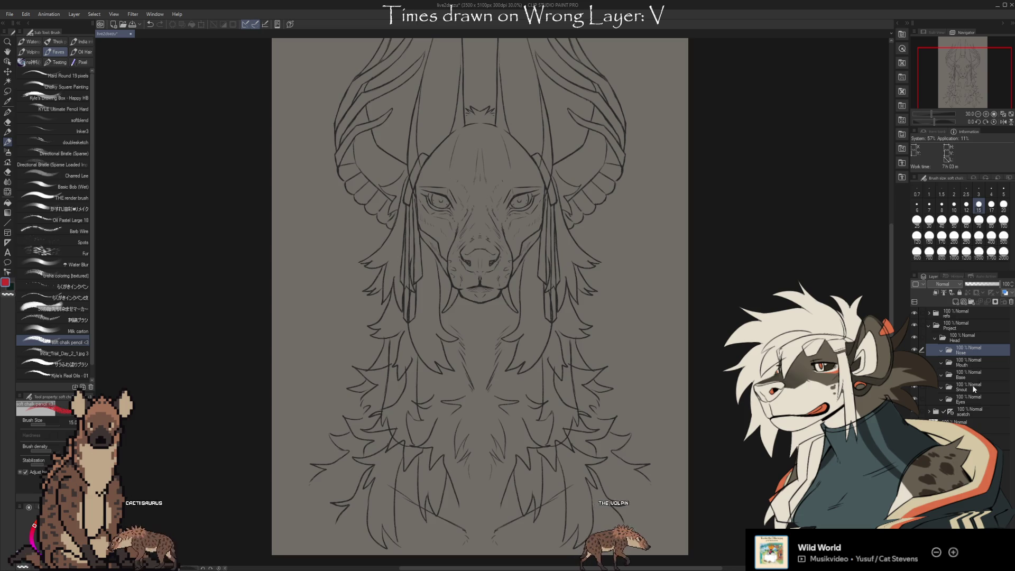
{"action": "left_click_drag", "start_coordinate": [972, 386], "coordinate": [974, 361]}
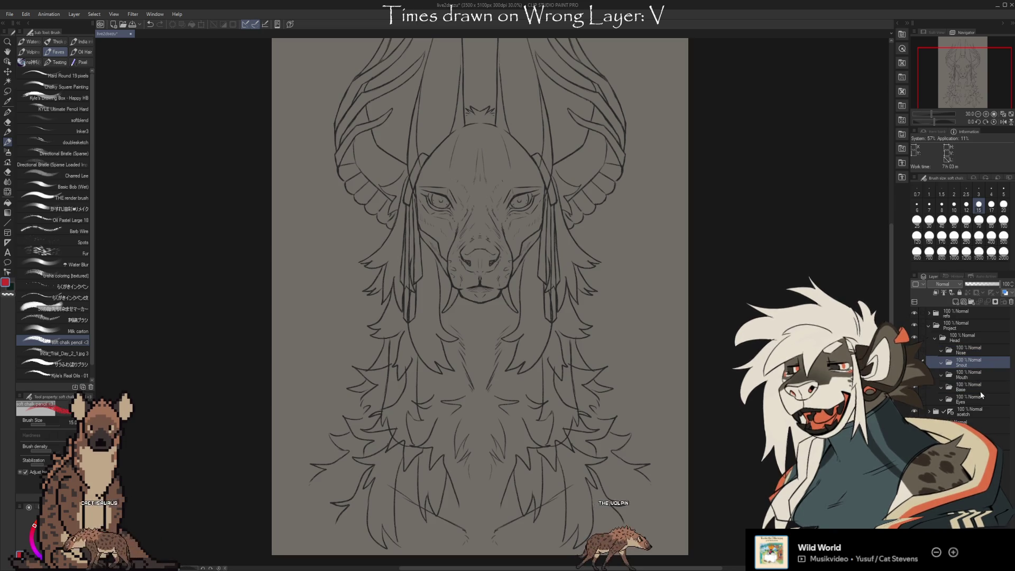
{"action": "left_click", "coordinate": [971, 375]}
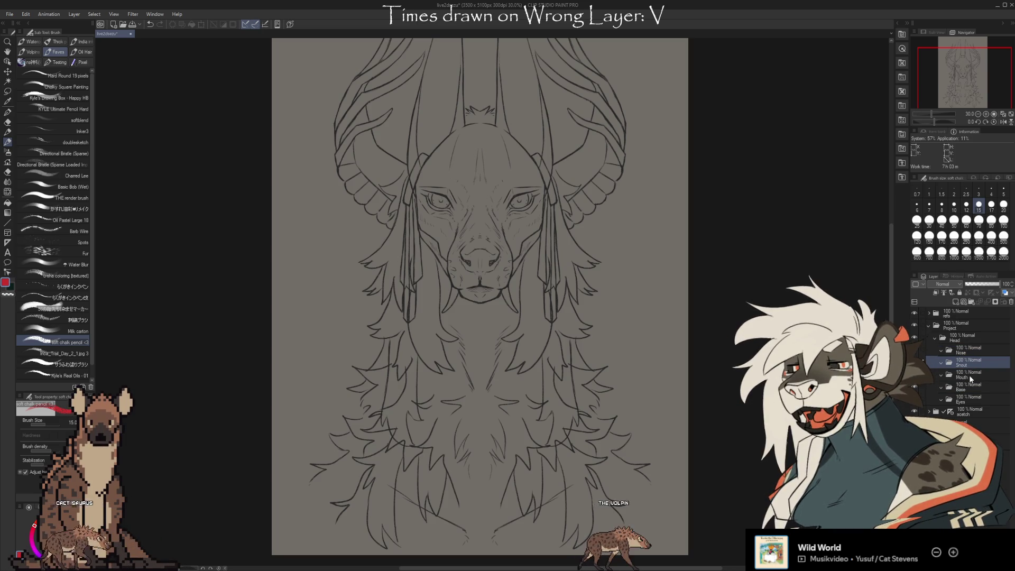
{"action": "left_click_drag", "start_coordinate": [969, 397], "coordinate": [955, 386]}
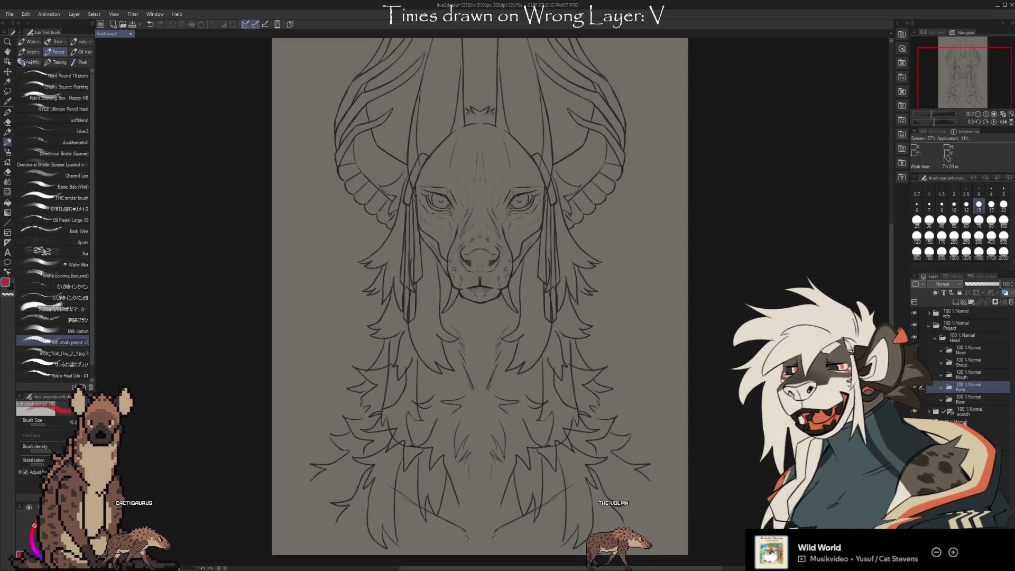
Create a new folder named Ears and place it just above Base.
{"action": "left_click", "coordinate": [968, 399]}
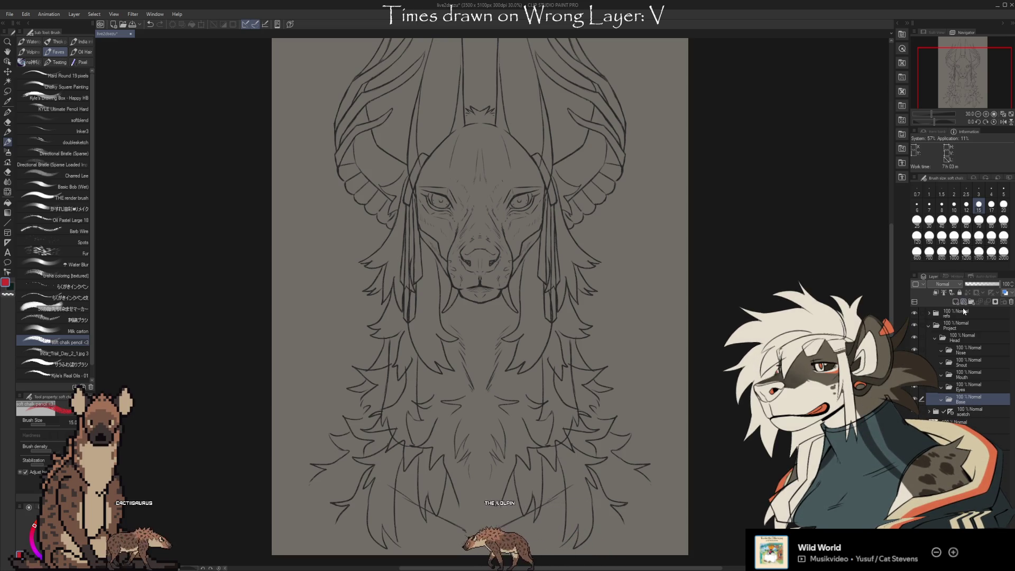
{"action": "key", "text": "ctrl+g"}
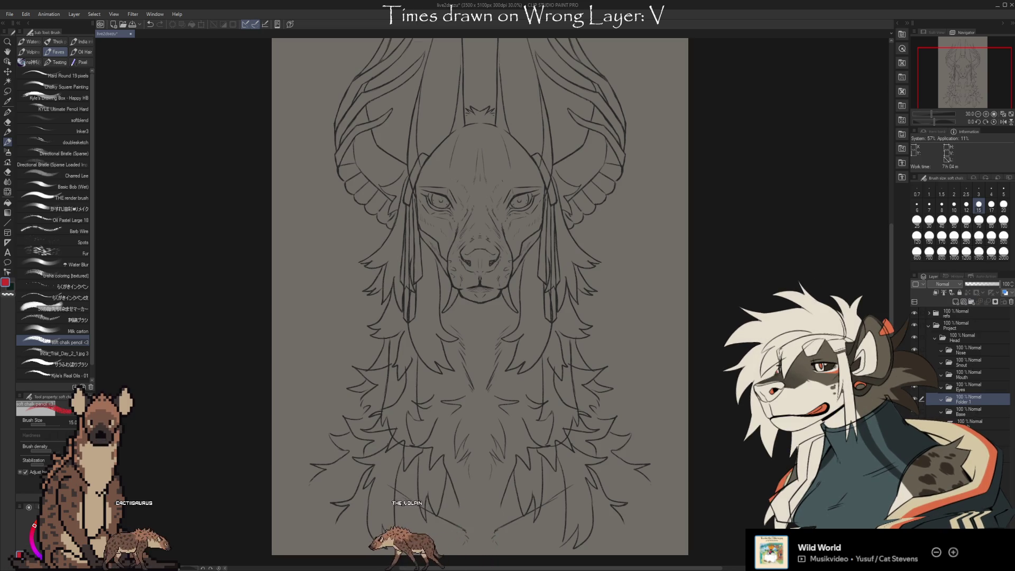
{"action": "left_click_drag", "start_coordinate": [970, 400], "coordinate": [972, 410]}
{"action": "double_click", "coordinate": [972, 411]}
{"action": "type", "text": "Ears"}
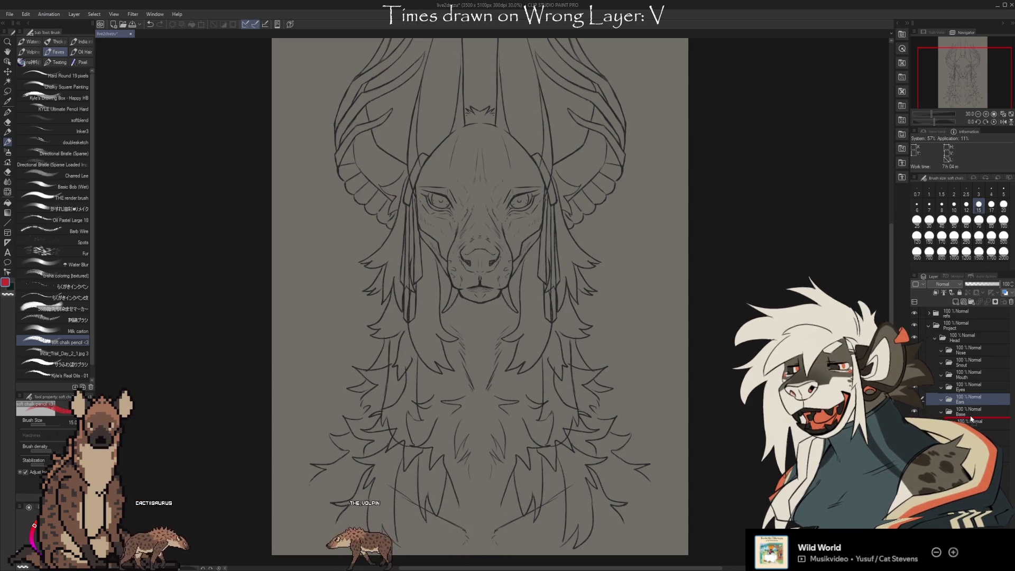
{"action": "key", "text": "Return"}
{"action": "mouse_move", "coordinate": [966, 412]}
{"action": "left_mouse_down"}
{"action": "mouse_move", "coordinate": [965, 397]}
{"action": "mouse_move", "coordinate": [948, 420]}
{"action": "mouse_move", "coordinate": [962, 401]}
{"action": "left_mouse_up"}
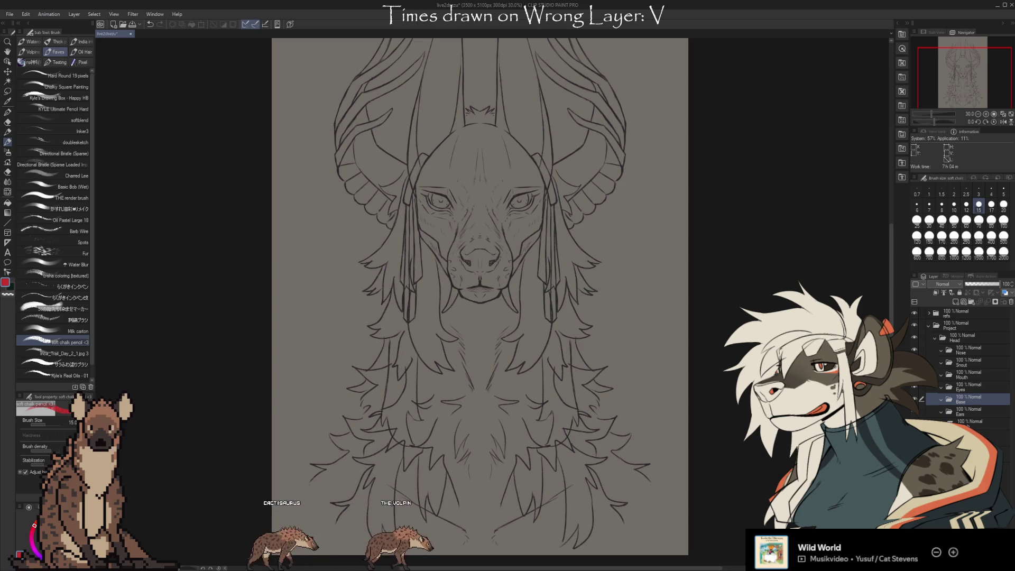
Collapse Head and add a new folder named Neck beside it.
{"action": "left_click", "coordinate": [969, 422]}
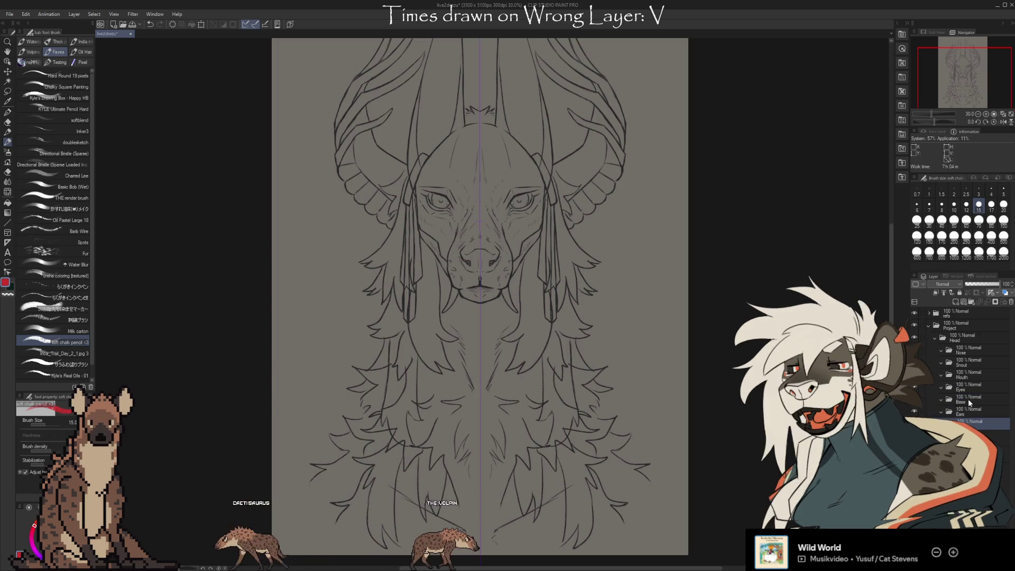
{"action": "left_click", "coordinate": [935, 340]}
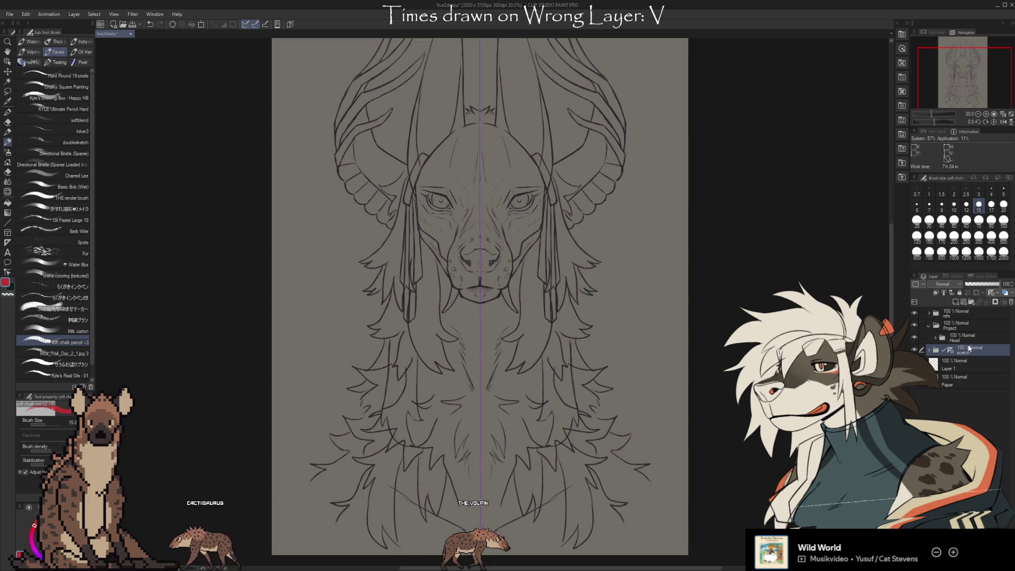
{"action": "mouse_move", "coordinate": [972, 338]}
{"action": "left_mouse_down"}
{"action": "mouse_move", "coordinate": [970, 361]}
{"action": "mouse_move", "coordinate": [953, 354]}
{"action": "left_mouse_up"}
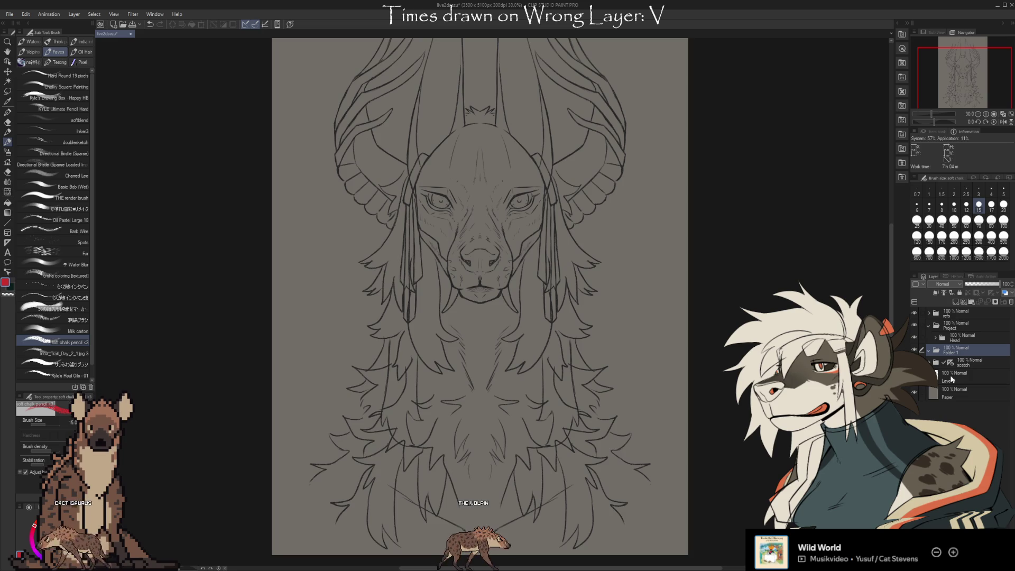
{"action": "double_click", "coordinate": [962, 346]}
{"action": "type", "text": "Neck"}
{"action": "key", "text": "Return"}
{"action": "left_click_drag", "start_coordinate": [963, 347], "coordinate": [964, 343]}
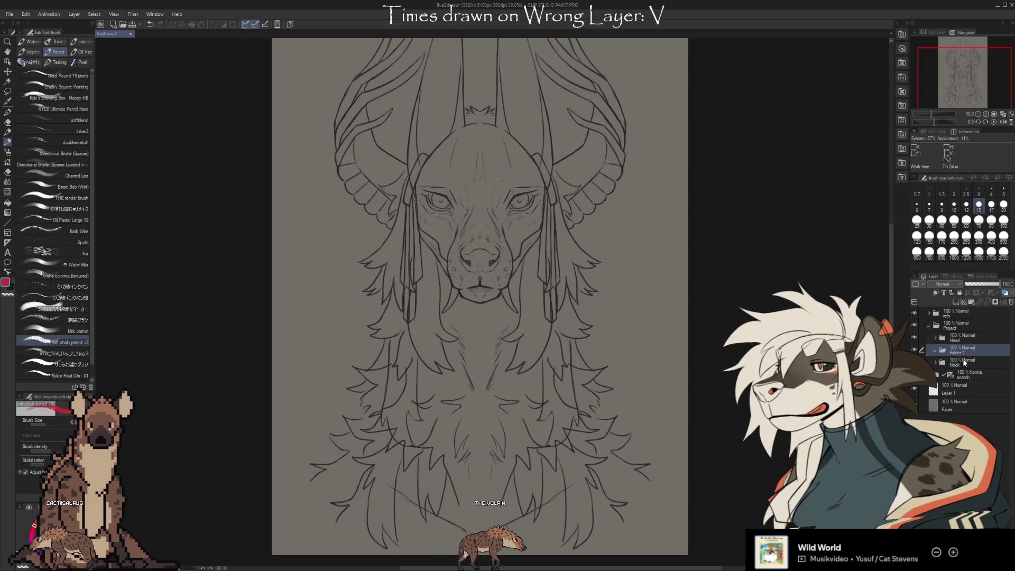
{"action": "left_click_drag", "start_coordinate": [961, 352], "coordinate": [960, 368]}
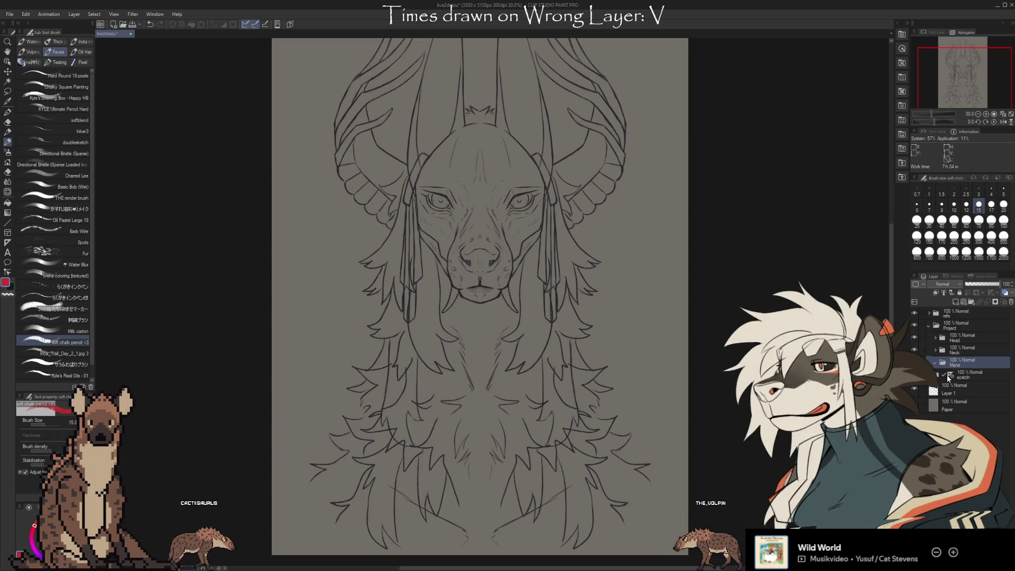
Create a ManeFront folder between Head and Neck.
{"action": "left_click", "coordinate": [957, 349]}
{"action": "key", "text": "ctrl+shift+n"}
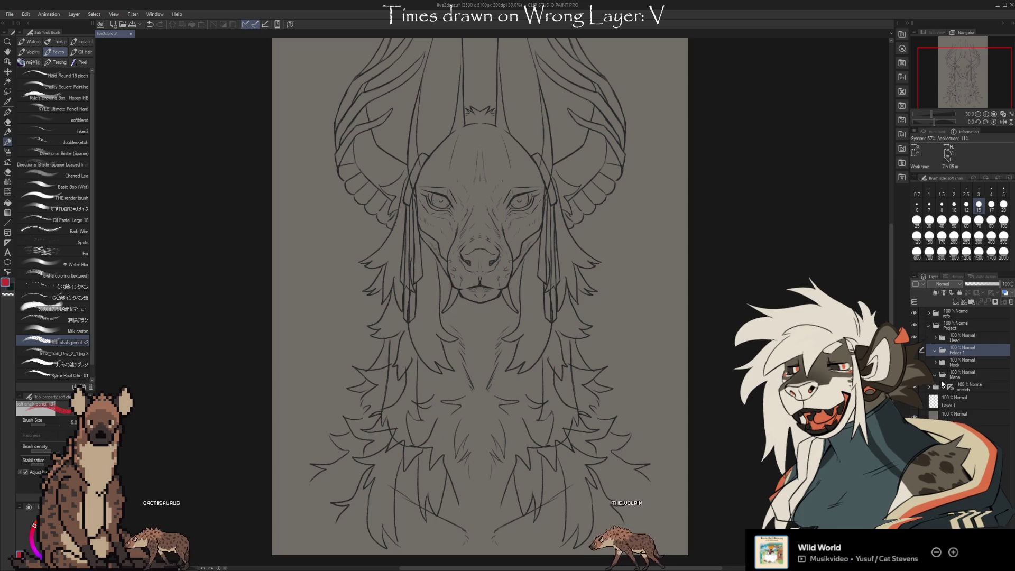
{"action": "type", "text": "ManeFront"}
{"action": "key", "text": "Return"}
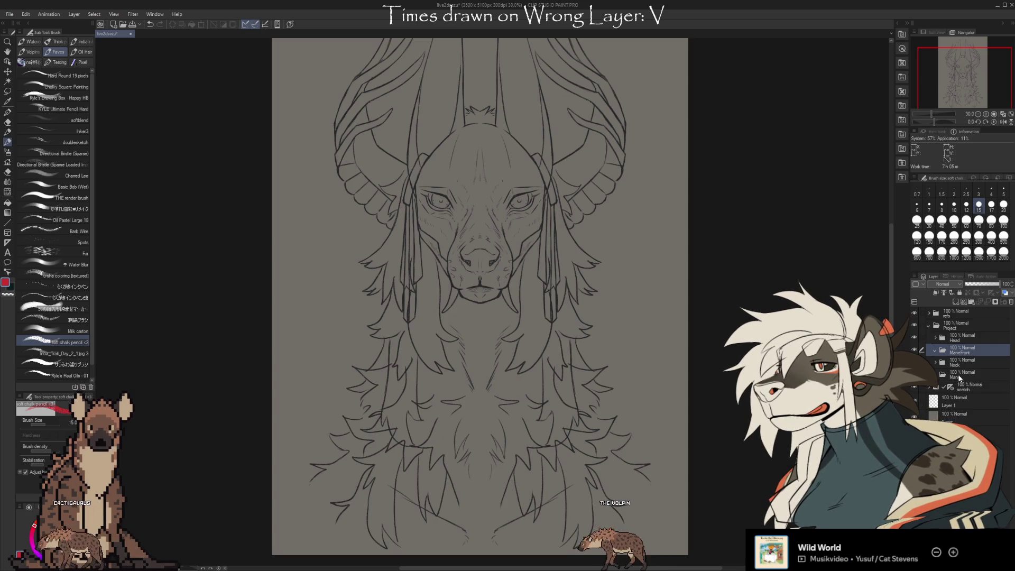
Add a new folder beneath ManeBack, moving ManeBack above it.
{"action": "left_click", "coordinate": [954, 378]}
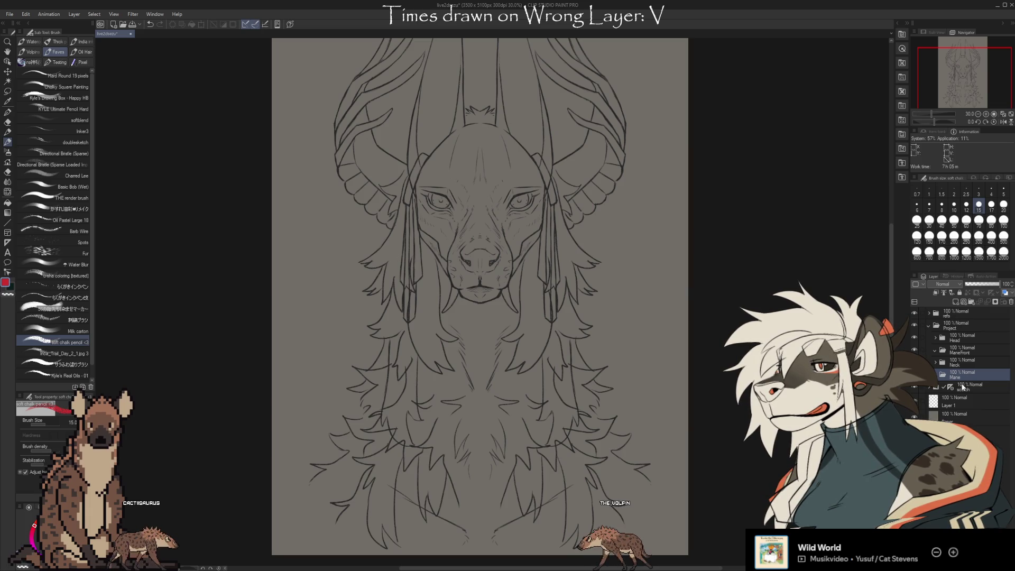
{"action": "left_click", "coordinate": [973, 303]}
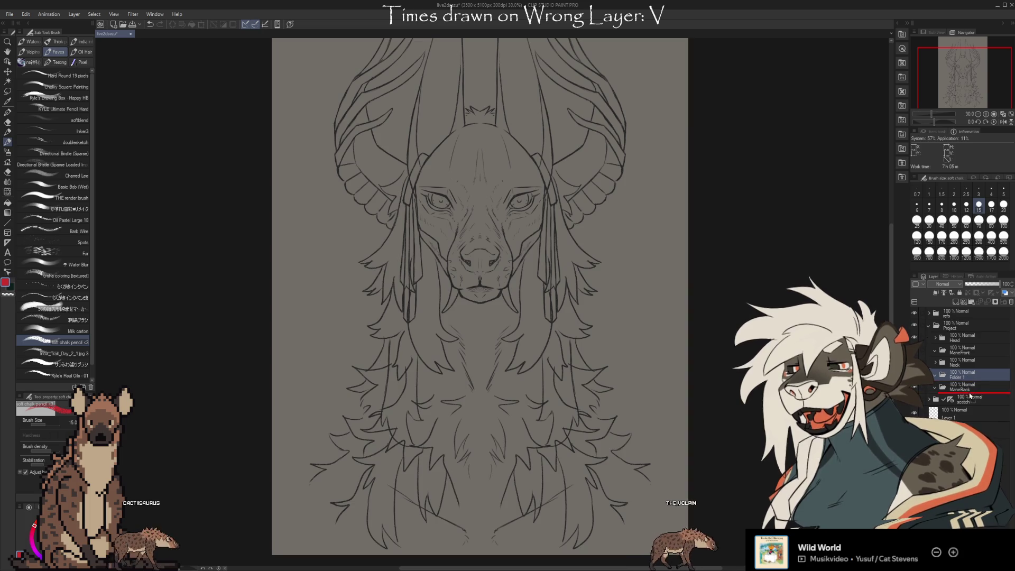
{"action": "left_click_drag", "start_coordinate": [968, 385], "coordinate": [973, 373]}
{"action": "left_click", "coordinate": [964, 390]}
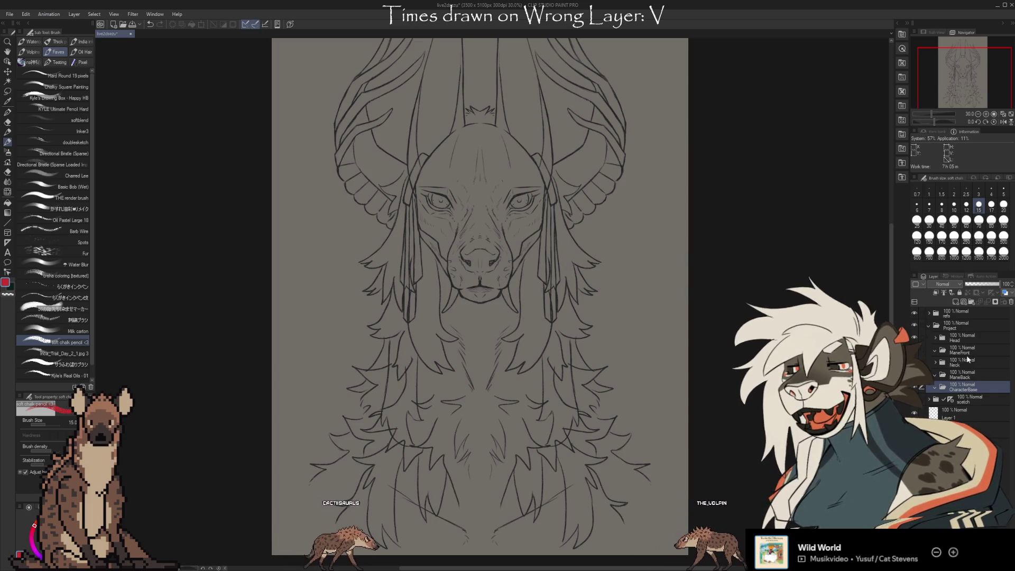
{"action": "left_click", "coordinate": [969, 349]}
Create a Crown folder just above Neck, then paste the copied rug photo onto a new layer.
{"action": "key", "text": "ctrl+g"}
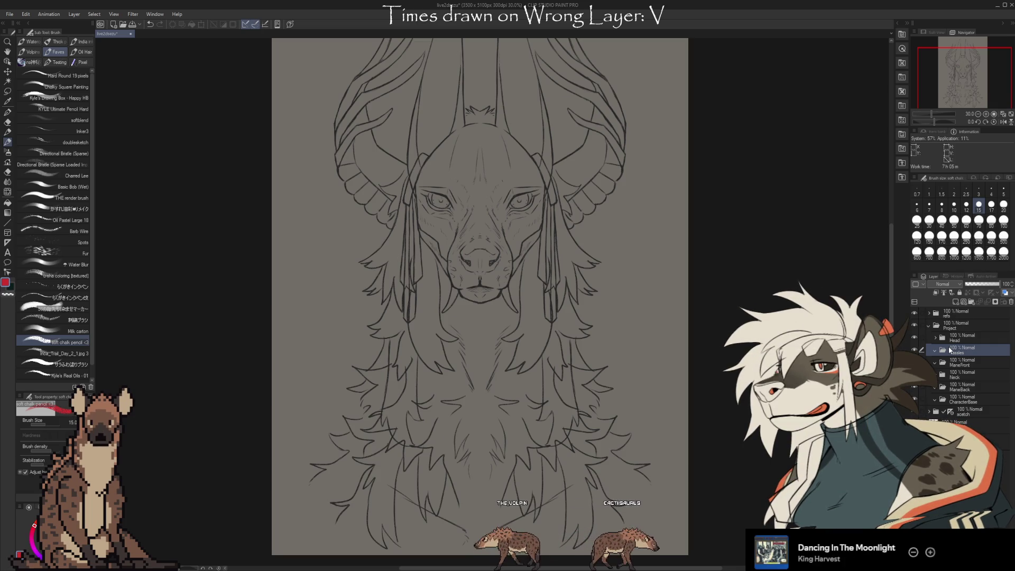
{"action": "left_click", "coordinate": [973, 374]}
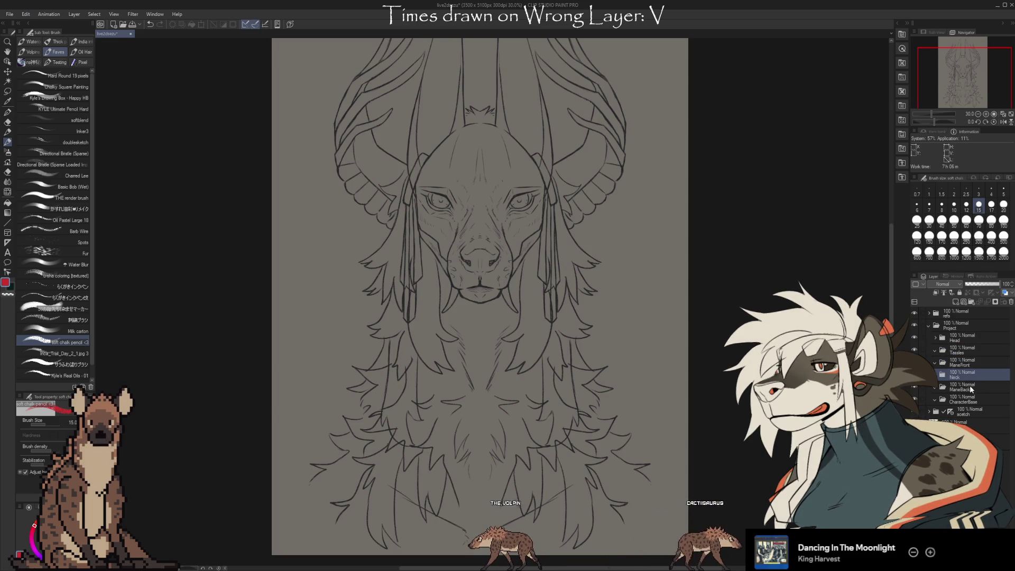
{"action": "left_click", "coordinate": [969, 388]}
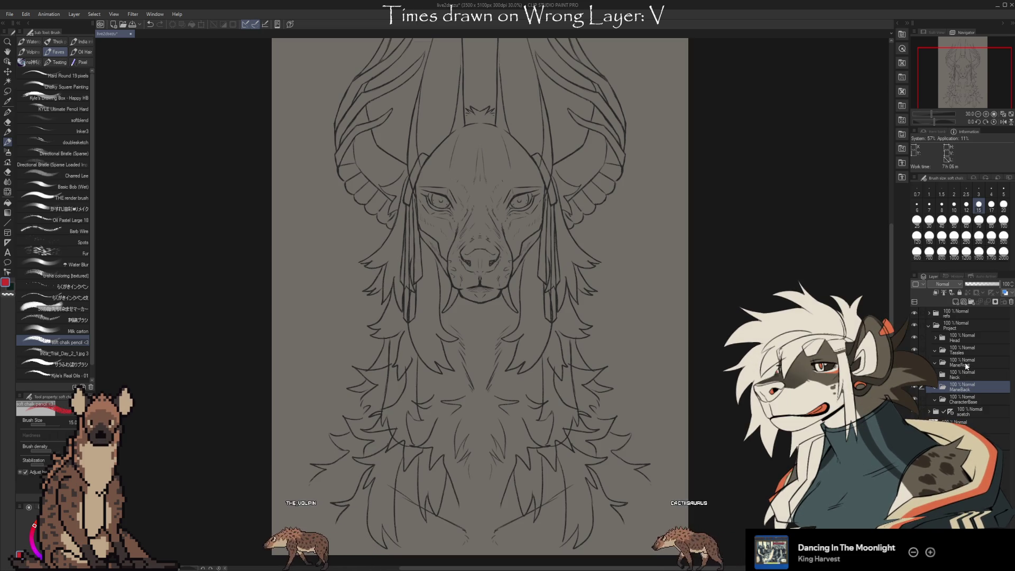
{"action": "left_click", "coordinate": [965, 375]}
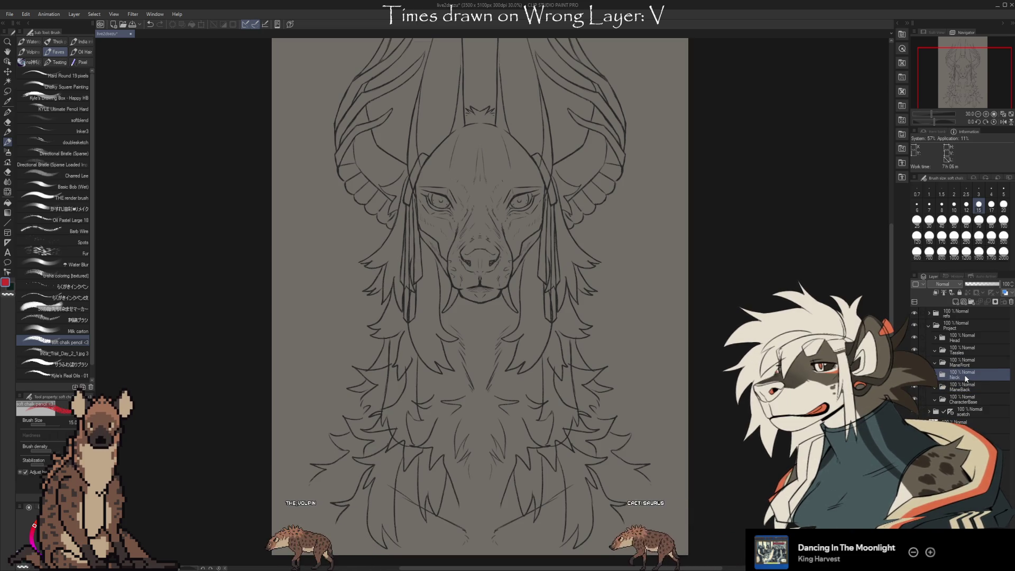
{"action": "left_click", "coordinate": [971, 301]}
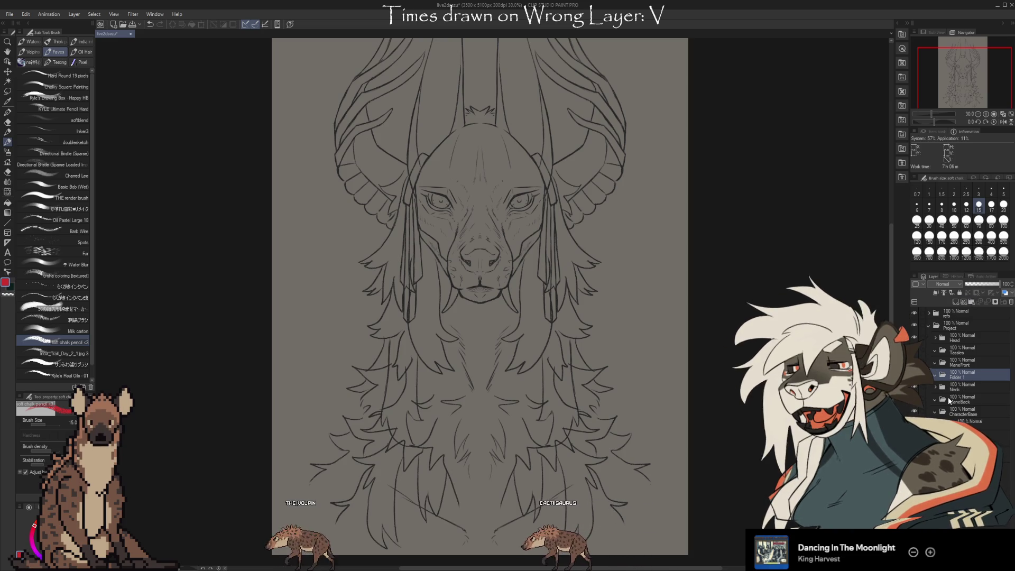
{"action": "type", "text": "Crown"}
{"action": "key", "text": "Return"}
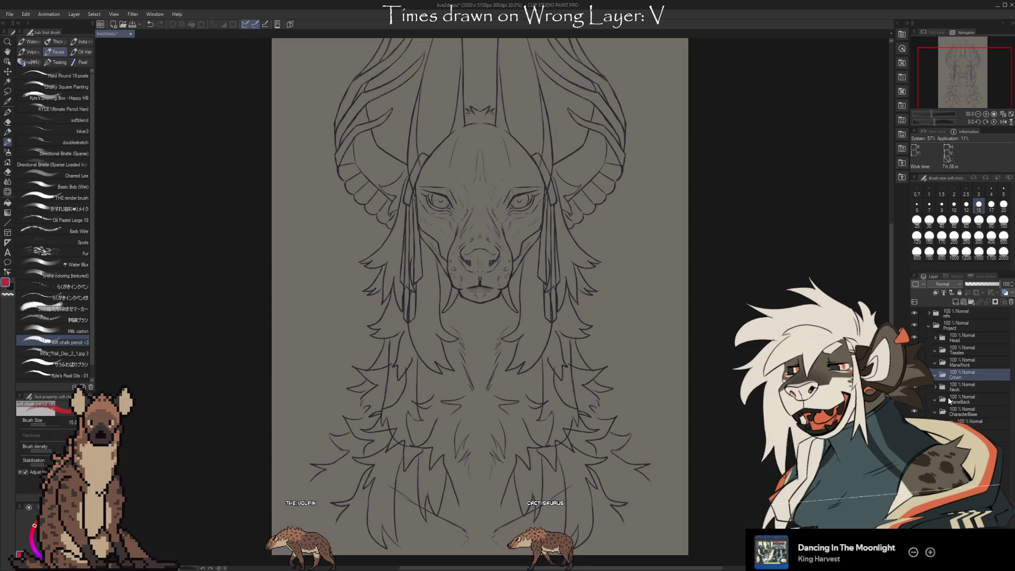
{"action": "left_click", "coordinate": [973, 337]}
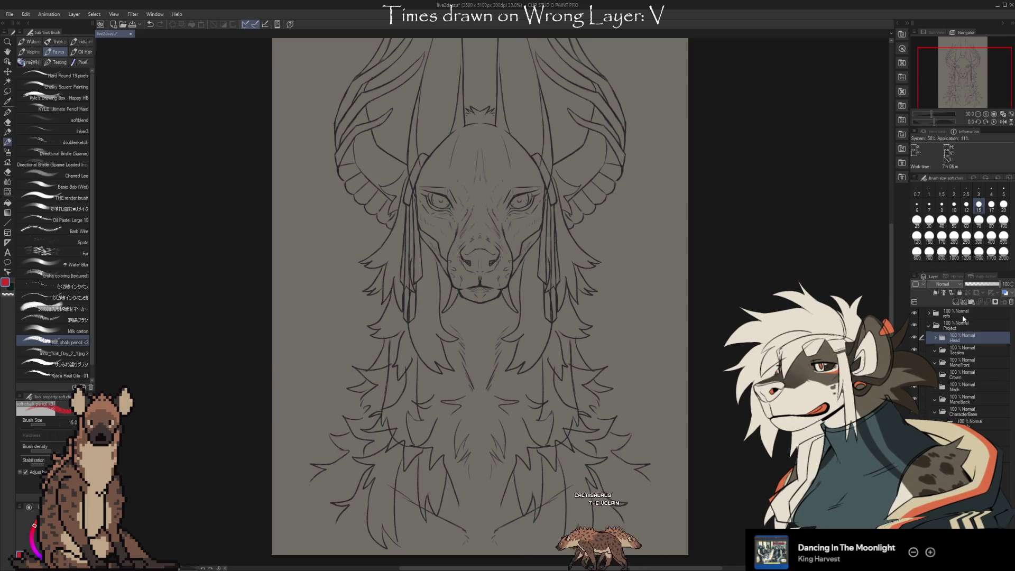
{"action": "key", "text": "ctrl+v"}
Scale up the pasted crocodile rug photo with Ctrl+T until it fills most of the canvas.
{"action": "key", "text": "ctrl+t"}
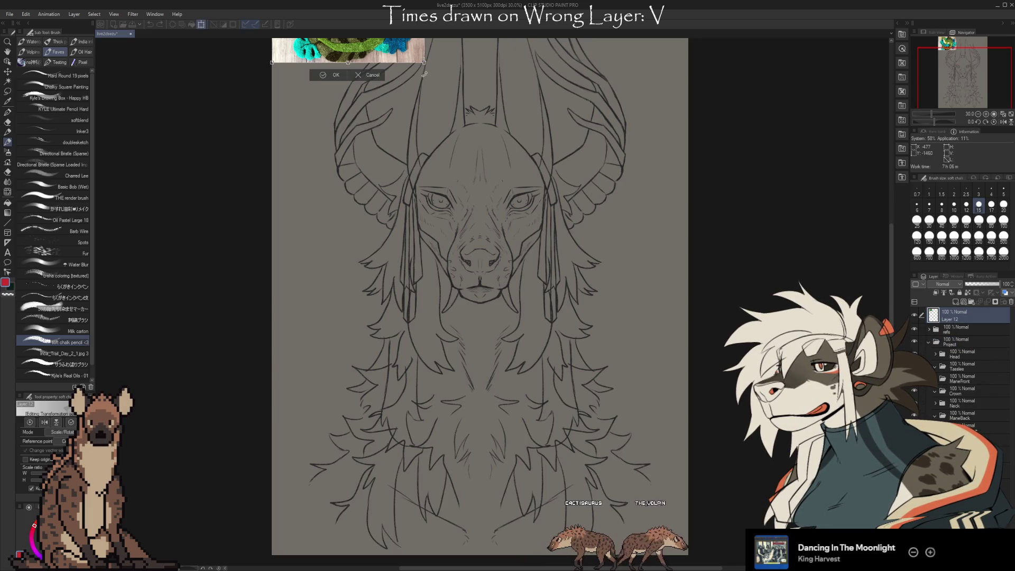
{"action": "mouse_move", "coordinate": [424, 63]}
{"action": "left_mouse_down"}
{"action": "mouse_move", "coordinate": [619, 209]}
{"action": "mouse_move", "coordinate": [645, 360]}
{"action": "mouse_move", "coordinate": [568, 233]}
{"action": "left_mouse_up"}
{"action": "scroll", "coordinate": [567, 233], "scroll_direction": "up", "scroll_amount": 3}
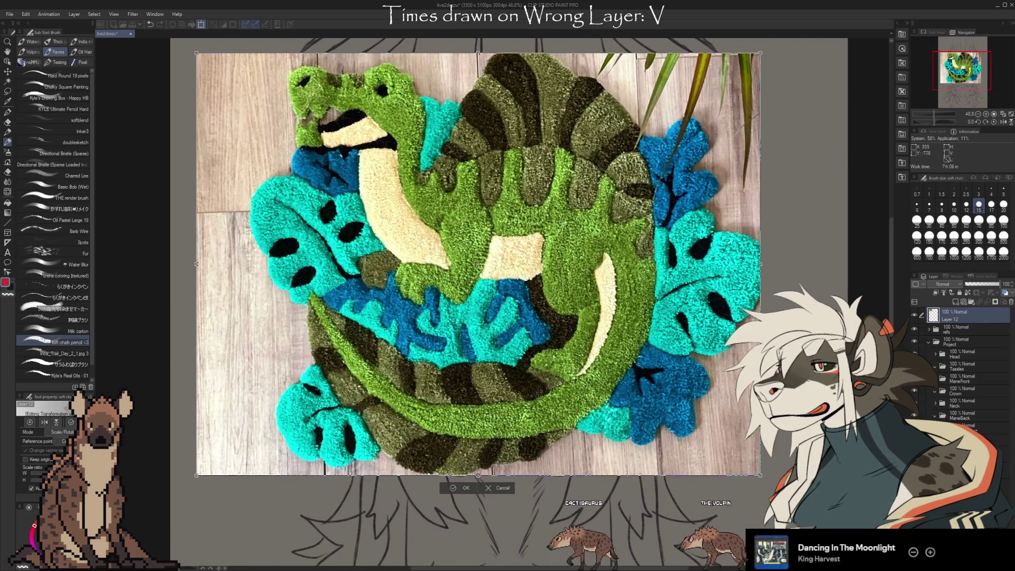
{"action": "scroll", "coordinate": [672, 292], "scroll_direction": "up", "scroll_amount": 1}
{"action": "scroll", "coordinate": [675, 360], "scroll_direction": "down", "scroll_amount": 1}
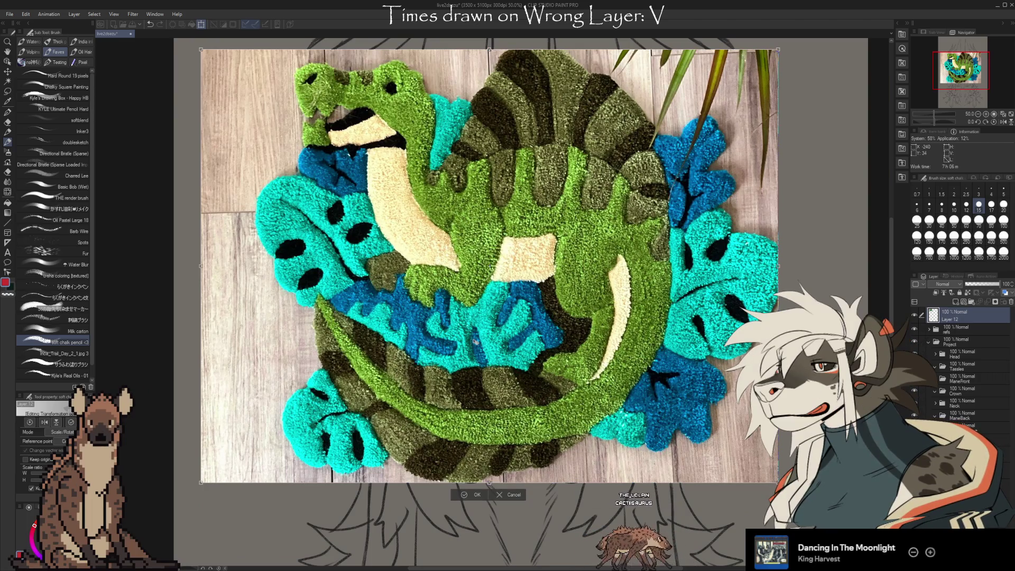
{"action": "scroll", "coordinate": [387, 289], "scroll_direction": "up", "scroll_amount": 4}
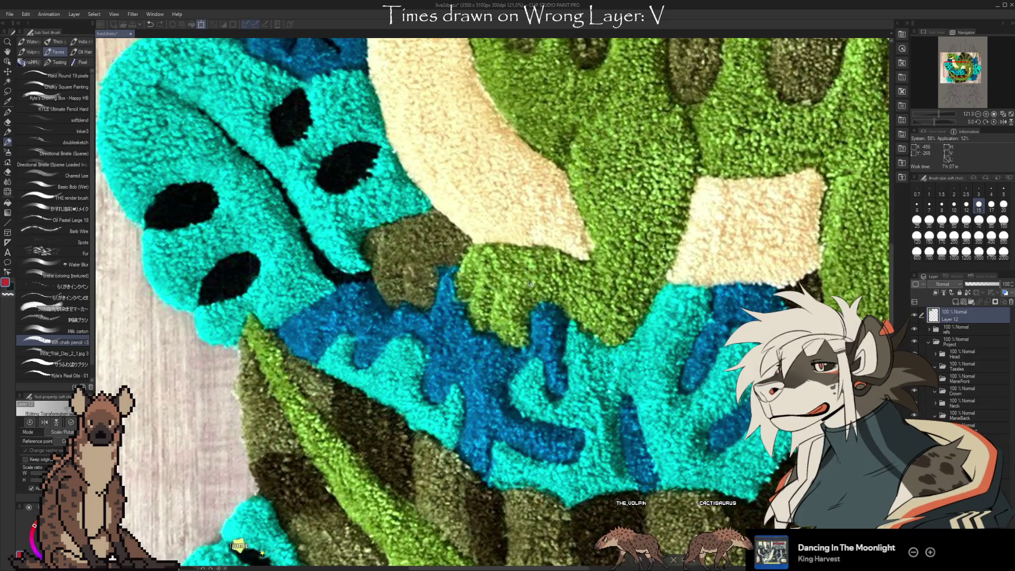
{"action": "scroll", "coordinate": [432, 267], "scroll_direction": "down", "scroll_amount": 3}
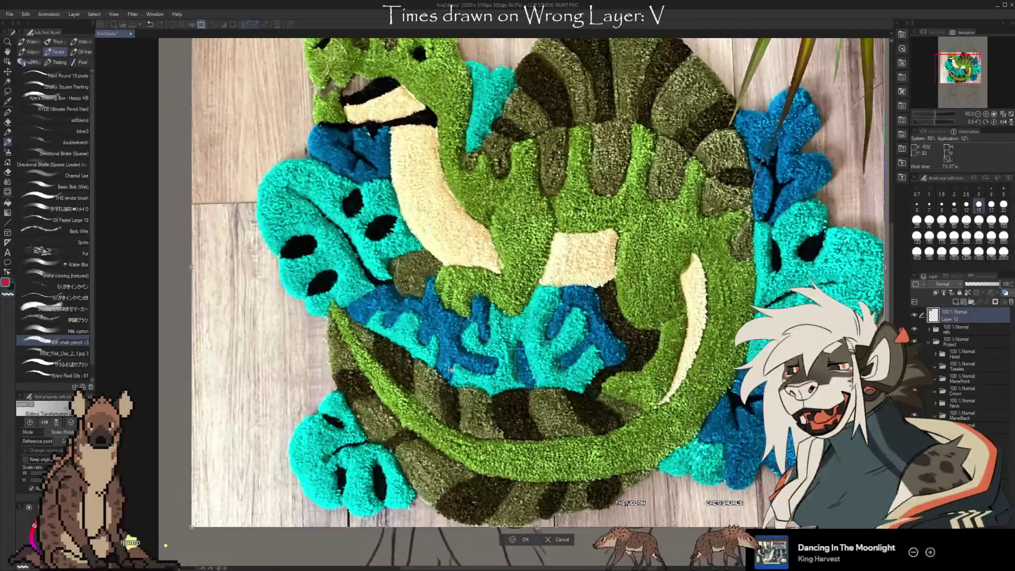
{"action": "scroll", "coordinate": [541, 375], "scroll_direction": "down", "scroll_amount": 1}
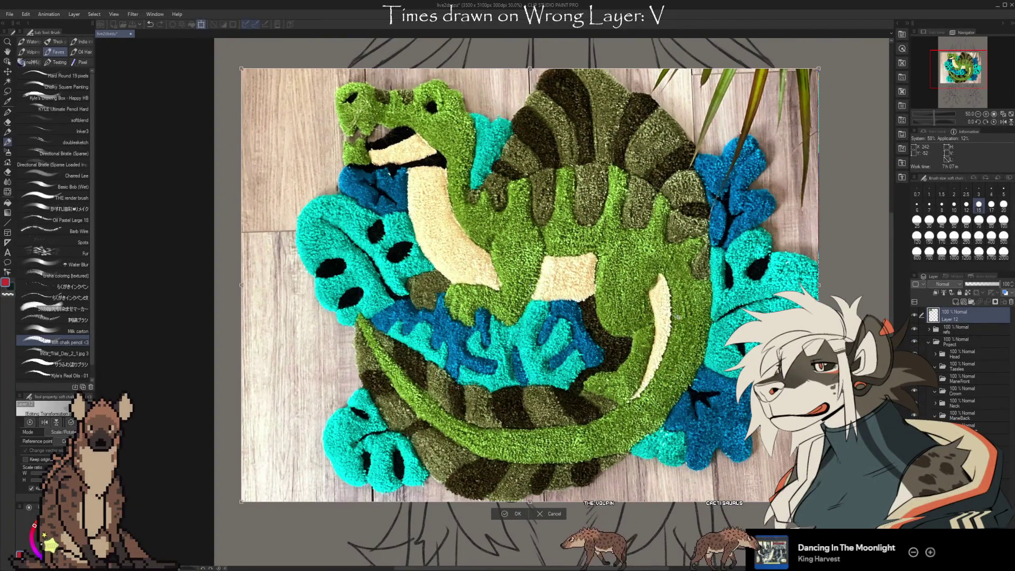
{"action": "scroll", "coordinate": [332, 126], "scroll_direction": "up", "scroll_amount": 4}
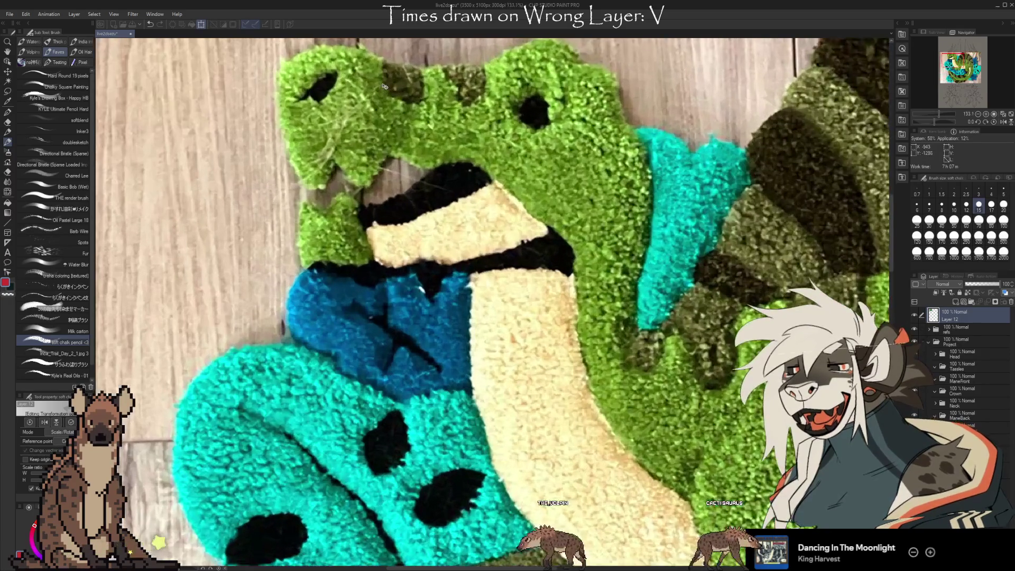
{"action": "scroll", "coordinate": [310, 167], "scroll_direction": "down", "scroll_amount": 2}
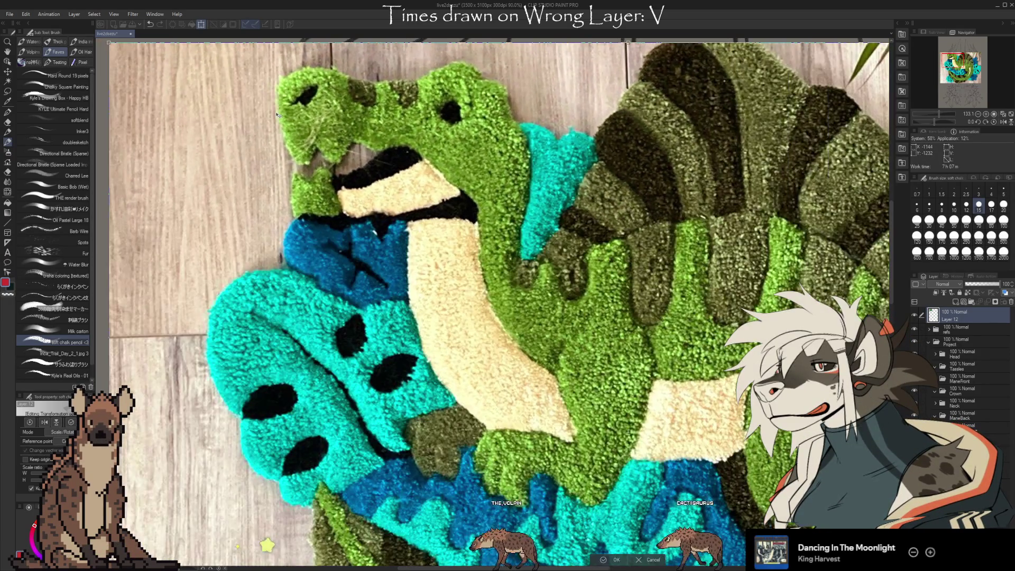
{"action": "scroll", "coordinate": [310, 167], "scroll_direction": "down", "scroll_amount": 2}
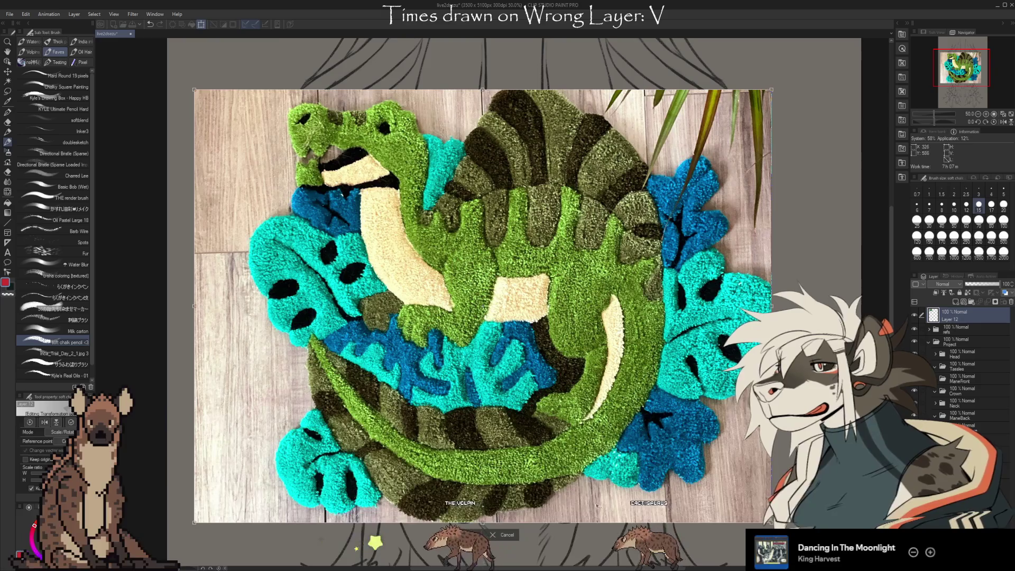
{"action": "scroll", "coordinate": [669, 338], "scroll_direction": "up", "scroll_amount": 1}
{"action": "scroll", "coordinate": [669, 339], "scroll_direction": "down", "scroll_amount": 1}
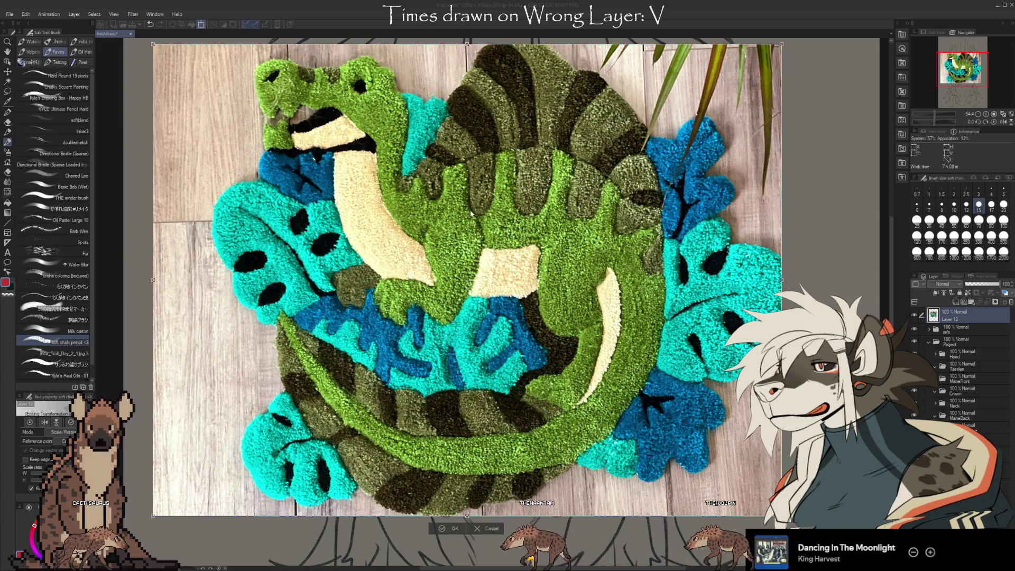
{"action": "key", "text": "Return"}
Check the refs folder's contents, collapse it, and expand the Project folder.
{"action": "left_click", "coordinate": [929, 330]}
{"action": "scroll", "coordinate": [931, 333], "scroll_direction": "down", "scroll_amount": 3}
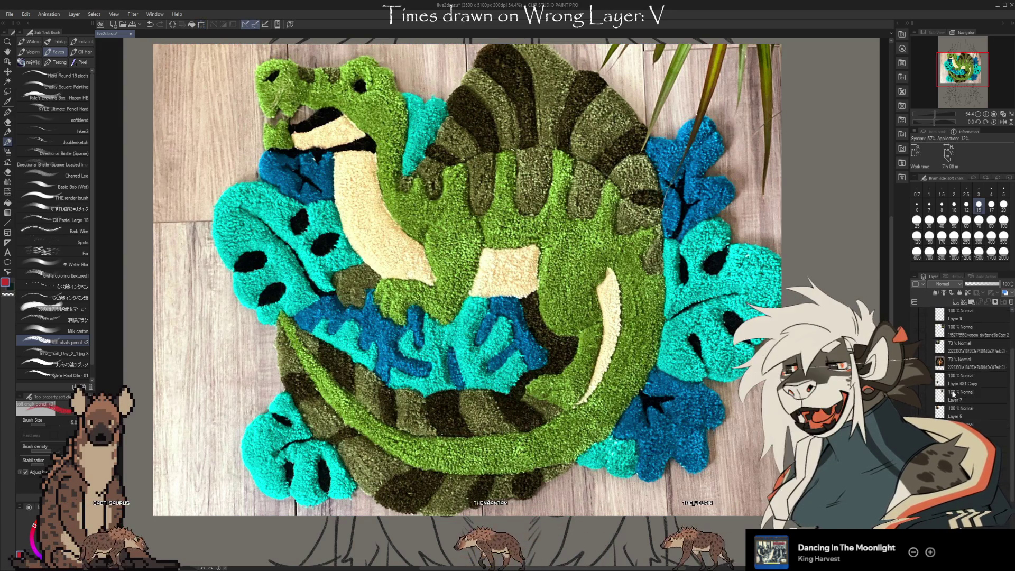
{"action": "scroll", "coordinate": [947, 417], "scroll_direction": "up", "scroll_amount": 3}
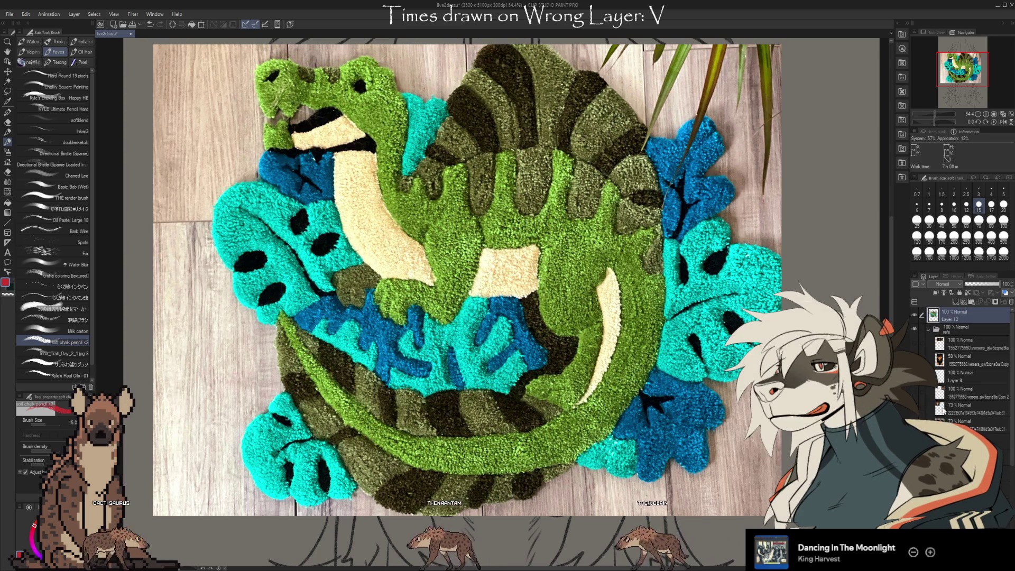
{"action": "left_click", "coordinate": [928, 330]}
{"action": "left_click", "coordinate": [929, 341]}
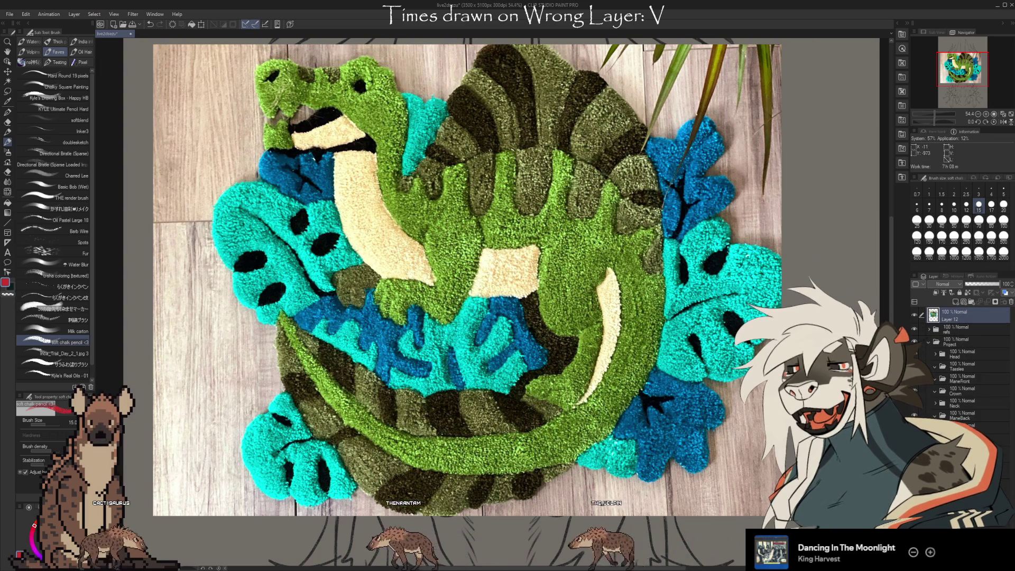
Hide Layer 12, the crocodile rug photo, so the jackal lineart is visible.
{"action": "scroll", "coordinate": [491, 296], "scroll_direction": "up", "scroll_amount": 3}
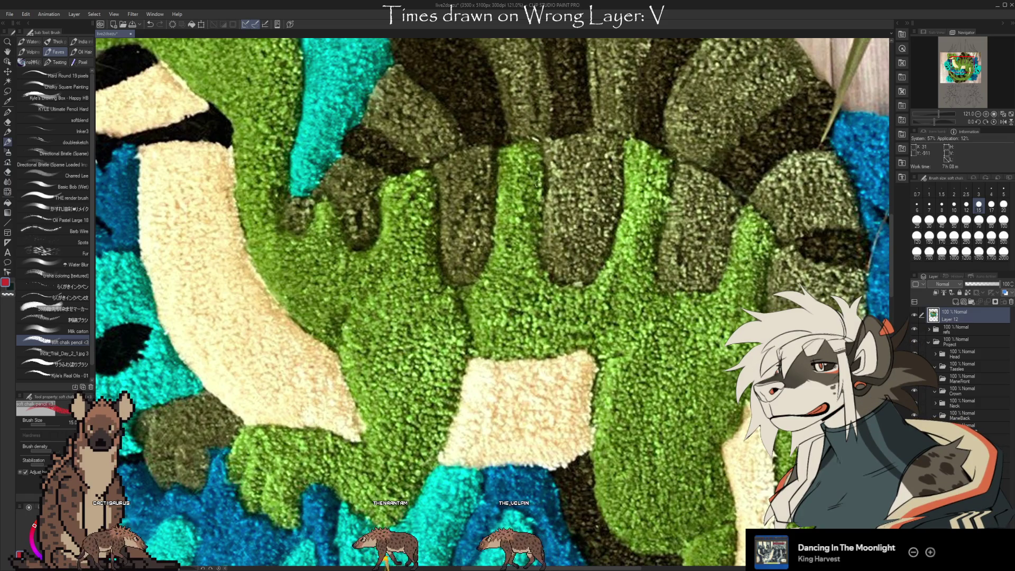
{"action": "scroll", "coordinate": [532, 169], "scroll_direction": "down", "scroll_amount": 3}
{"action": "scroll", "coordinate": [532, 170], "scroll_direction": "down", "scroll_amount": 1}
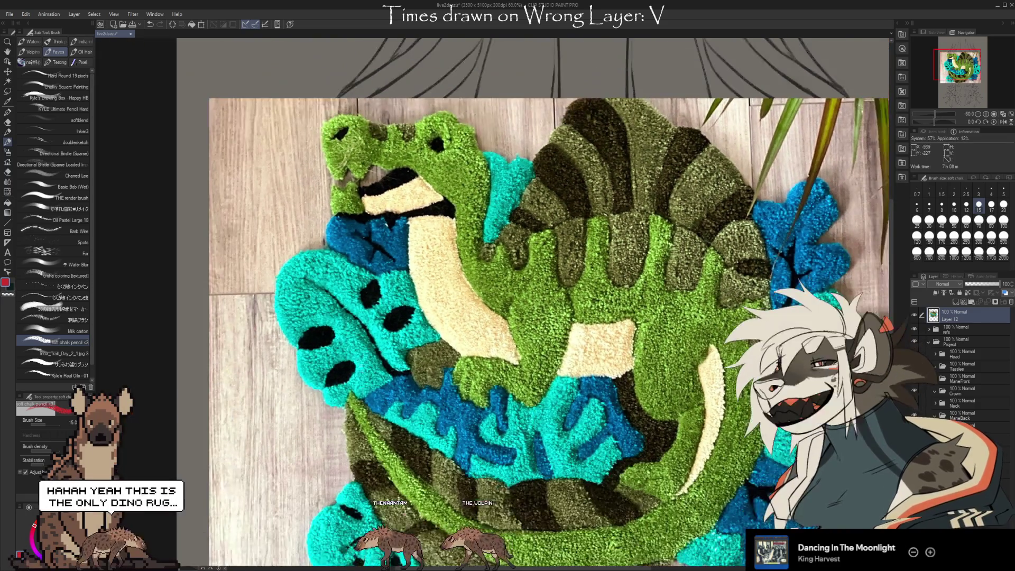
{"action": "scroll", "coordinate": [394, 143], "scroll_direction": "up", "scroll_amount": 5}
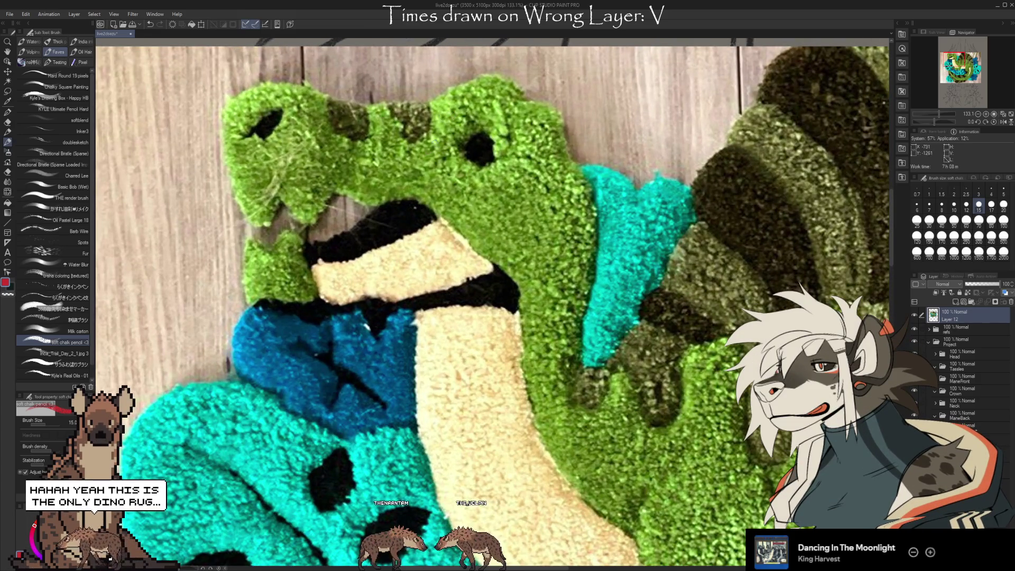
{"action": "scroll", "coordinate": [260, 139], "scroll_direction": "down", "scroll_amount": 5}
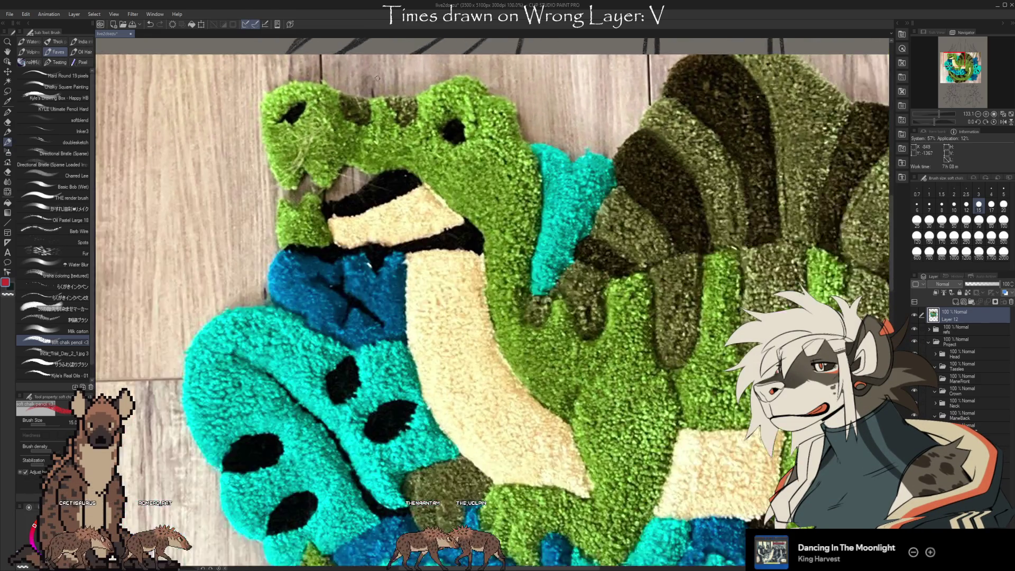
{"action": "scroll", "coordinate": [403, 416], "scroll_direction": "up", "scroll_amount": 3}
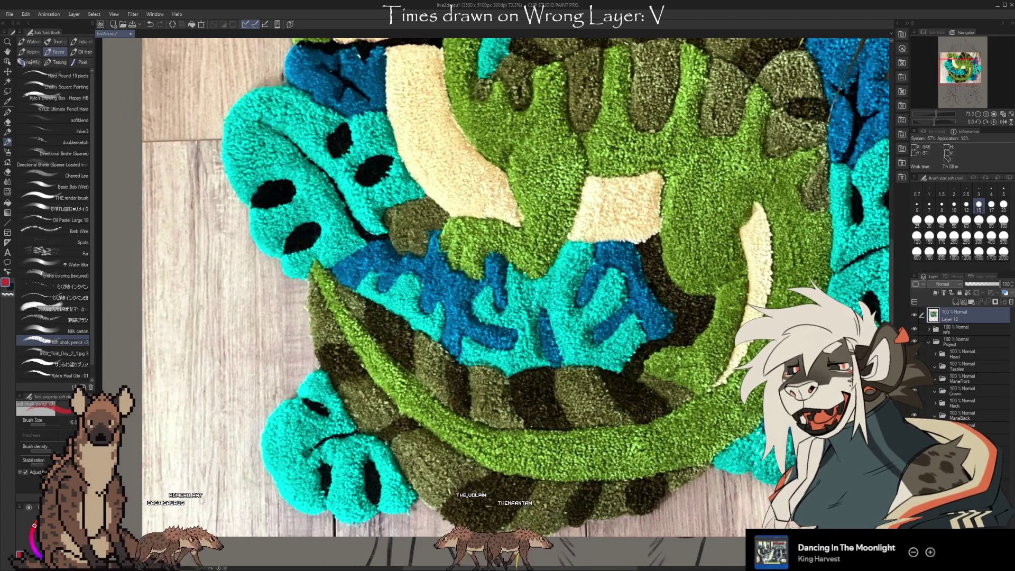
{"action": "scroll", "coordinate": [943, 46], "scroll_direction": "up", "scroll_amount": 1}
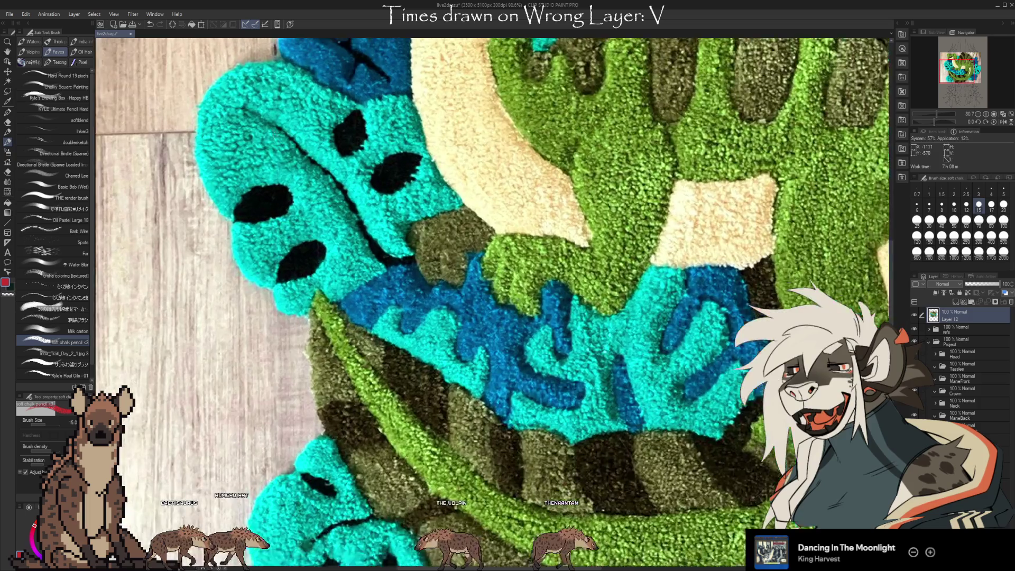
{"action": "scroll", "coordinate": [943, 47], "scroll_direction": "up", "scroll_amount": 2}
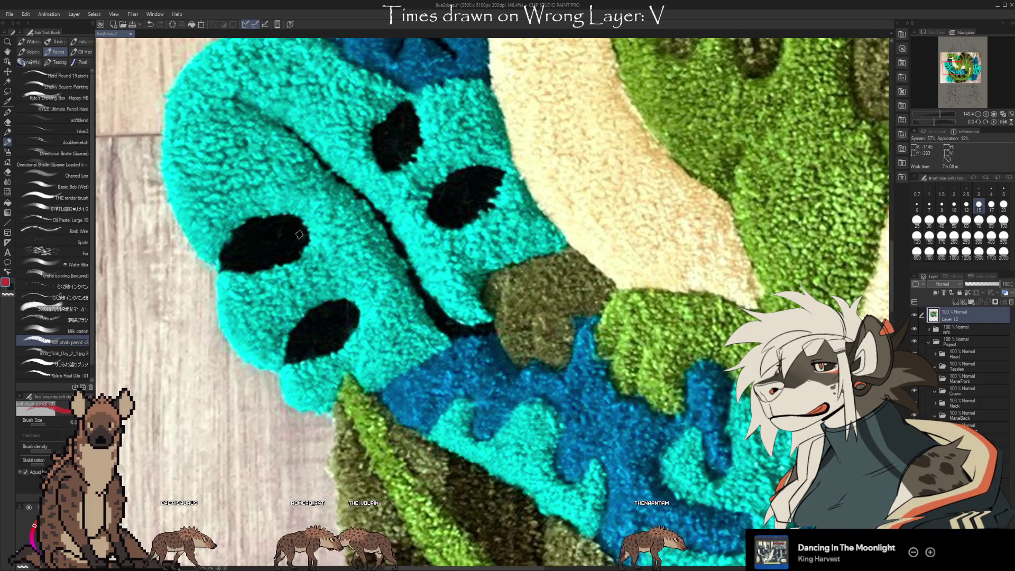
{"action": "scroll", "coordinate": [294, 248], "scroll_direction": "down", "scroll_amount": 5}
{"action": "scroll", "coordinate": [725, 124], "scroll_direction": "up", "scroll_amount": 4}
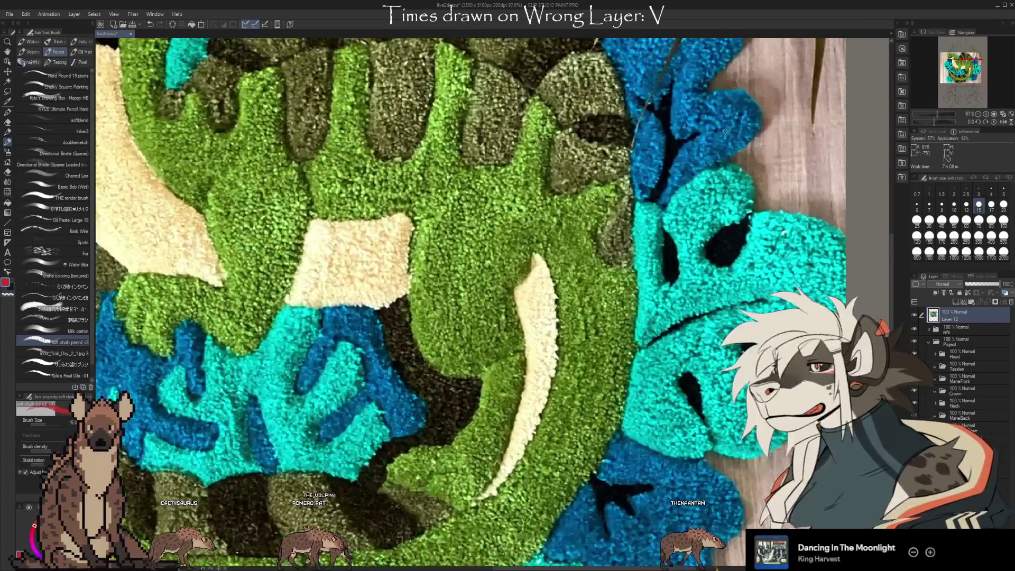
{"action": "scroll", "coordinate": [479, 400], "scroll_direction": "down", "scroll_amount": 3}
{"action": "scroll", "coordinate": [480, 401], "scroll_direction": "down", "scroll_amount": 2}
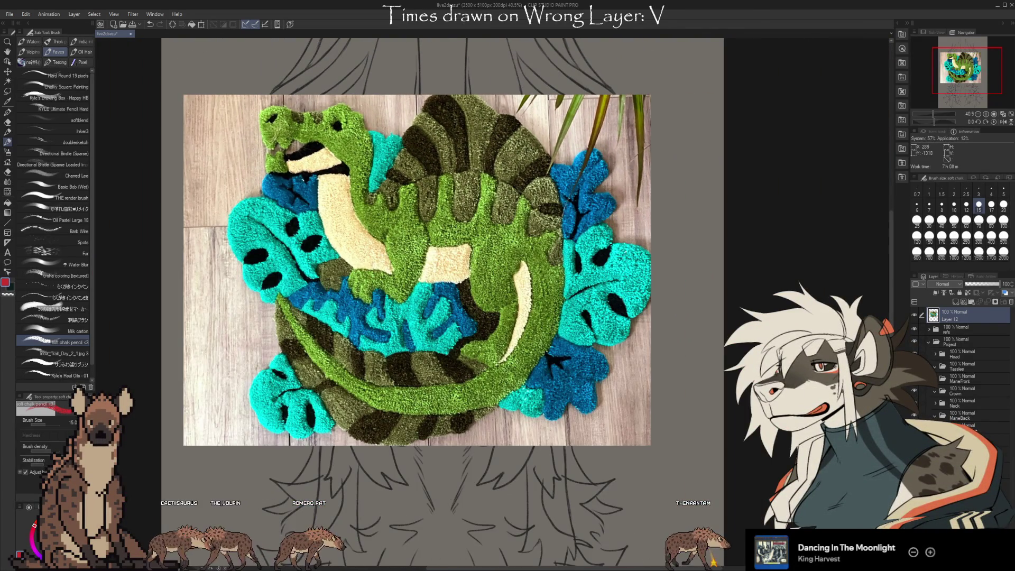
{"action": "left_click", "coordinate": [913, 315]}
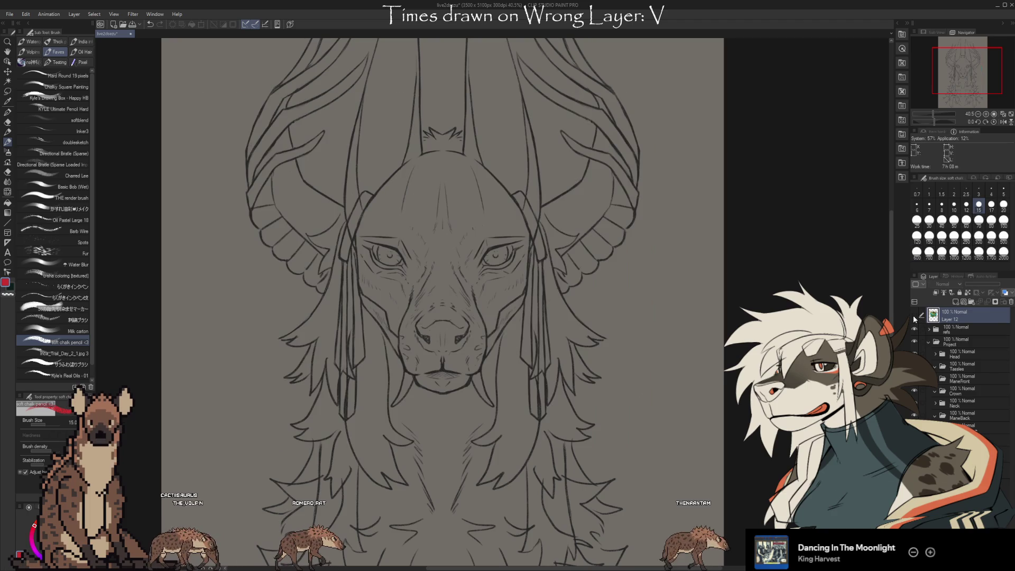